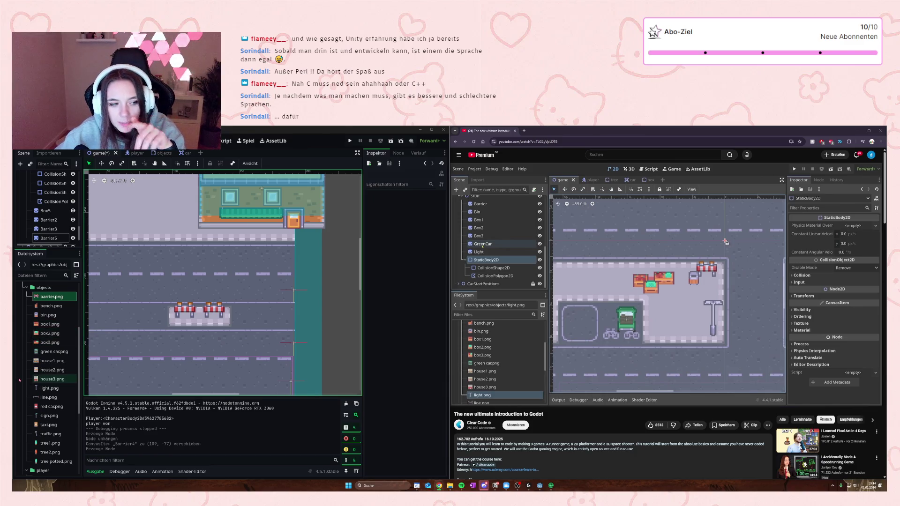
Step: Add a CollisionShape2D child to the barriers' StaticBody2D
scroll(56, 199, up, 2)
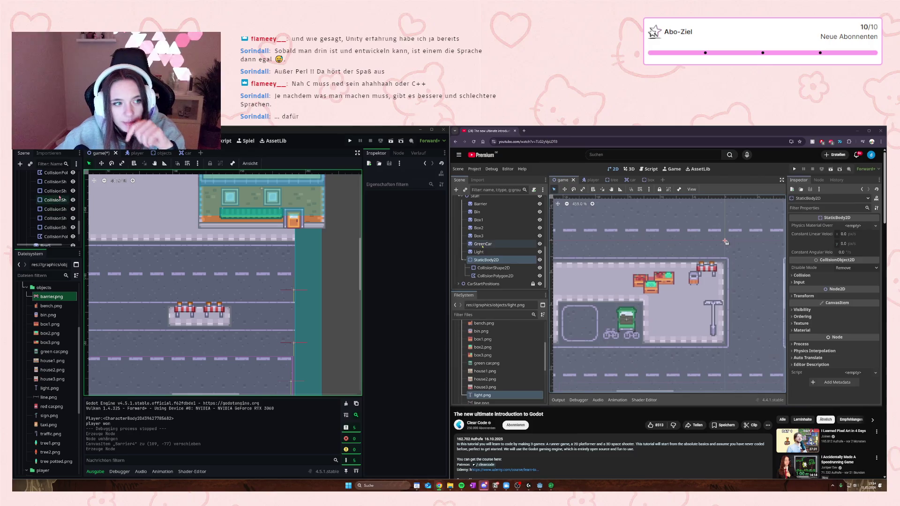
scroll(58, 197, up, 3)
click(55, 190)
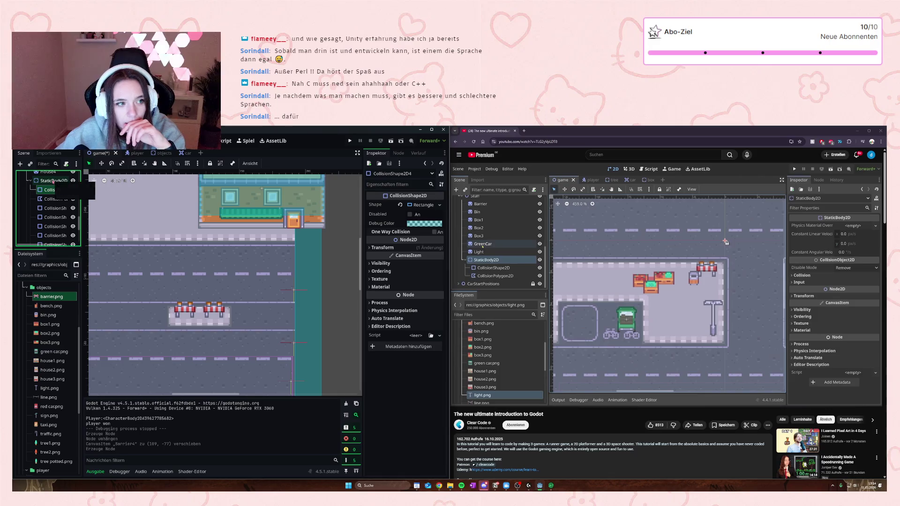
click(53, 181)
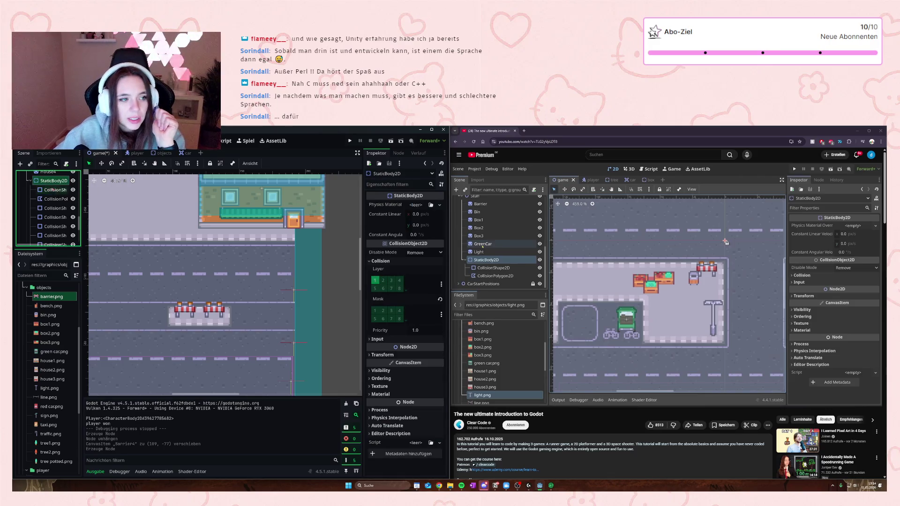
right_click(50, 181)
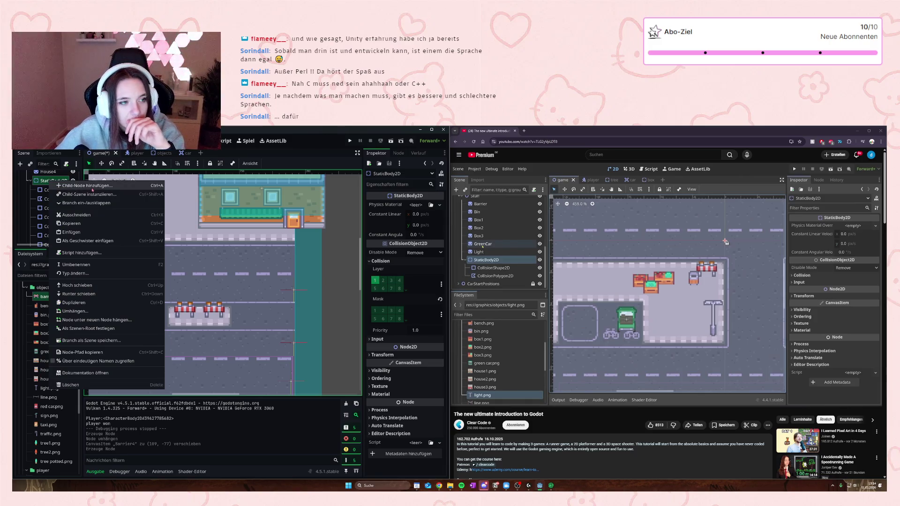
key(Escape)
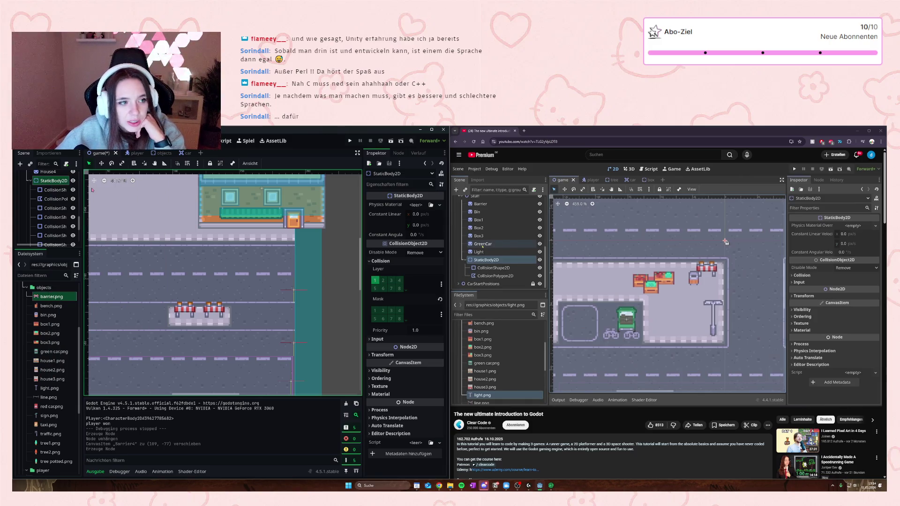
key(ctrl+a)
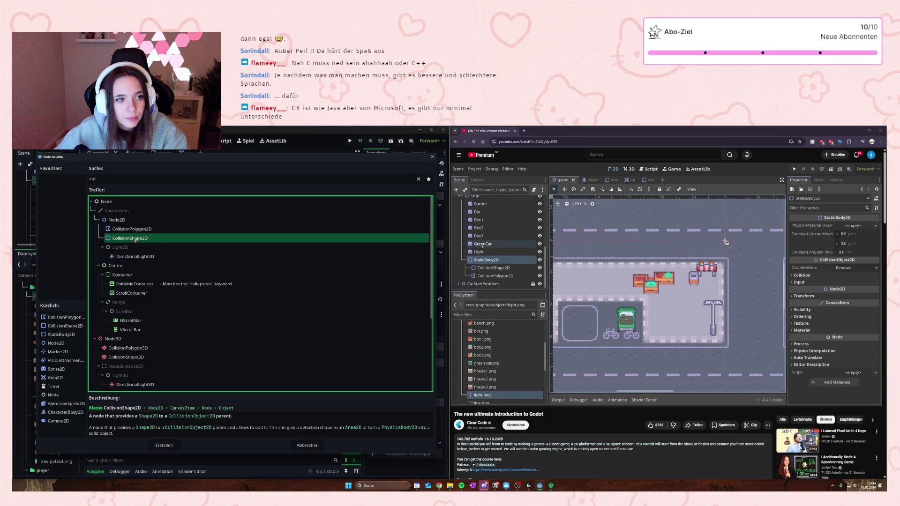
double_click(135, 239)
Step: Give the new collision shape a RectangleShape2D and drag it over the barrier row
scroll(250, 265, down, 6)
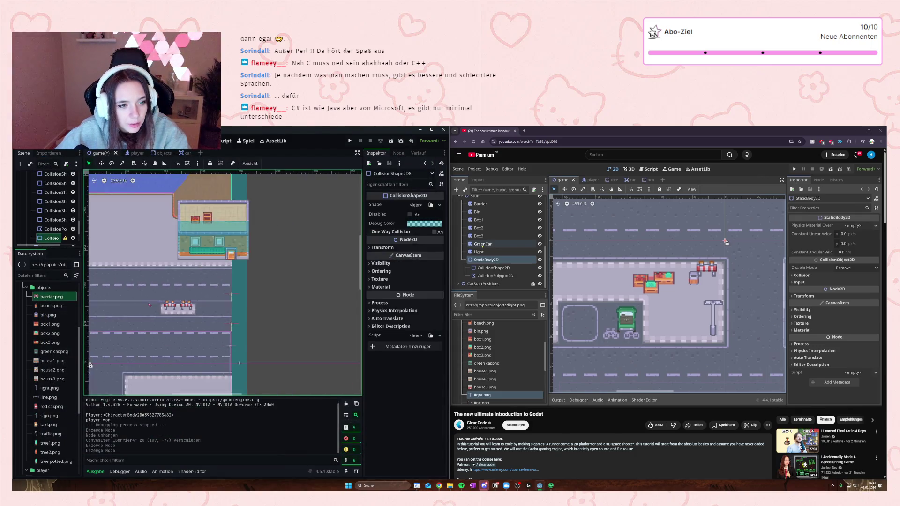
scroll(122, 343, up, 4)
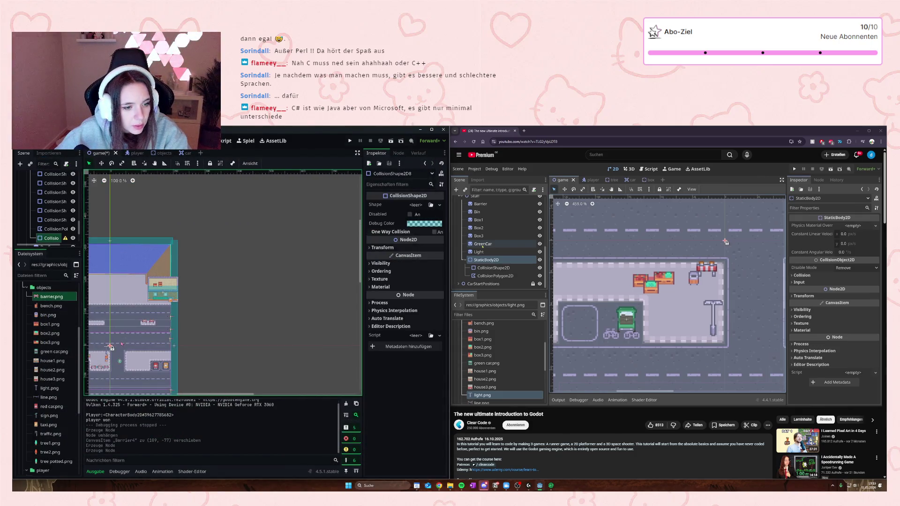
scroll(130, 335, up, 4)
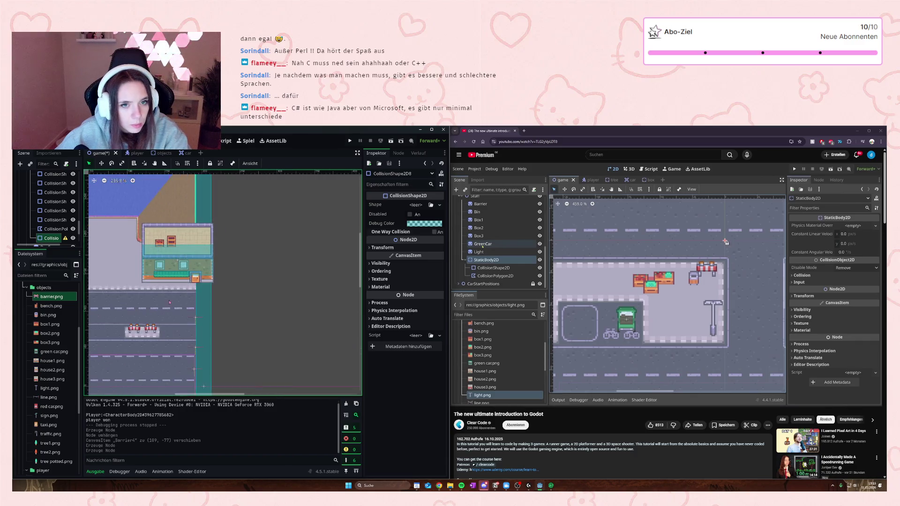
click(416, 204)
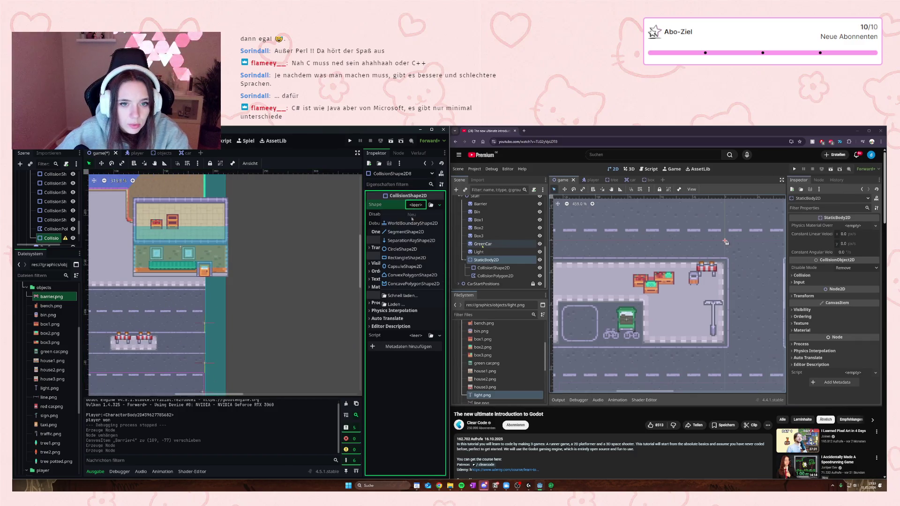
click(406, 257)
drag(184, 343, 252, 307)
scroll(251, 307, down, 3)
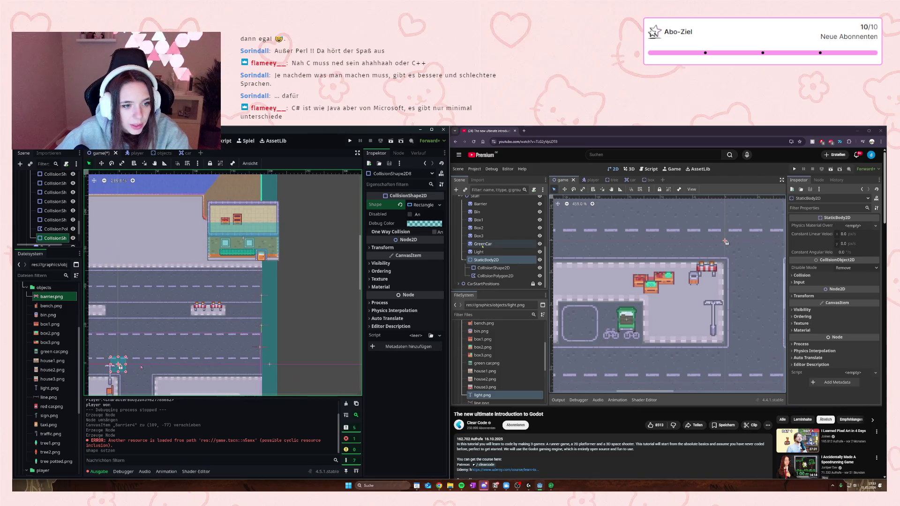
mouse_move(129, 365)
mouse_down()
mouse_move(186, 342)
mouse_move(196, 305)
mouse_move(207, 322)
mouse_move(207, 301)
mouse_move(267, 295)
mouse_move(225, 296)
mouse_up()
scroll(196, 315, up, 6)
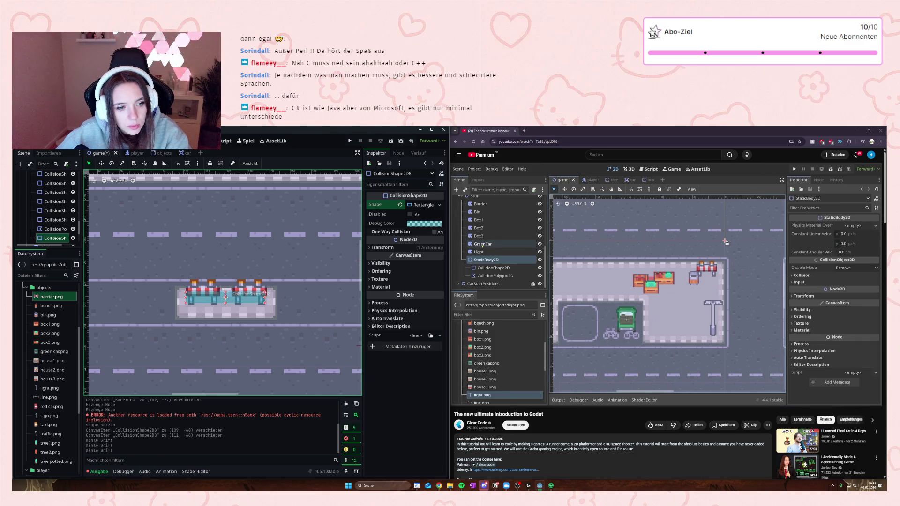
Step: Drop sign.png into the level as a new Sign sprite
click(220, 350)
scroll(125, 287, down, 8)
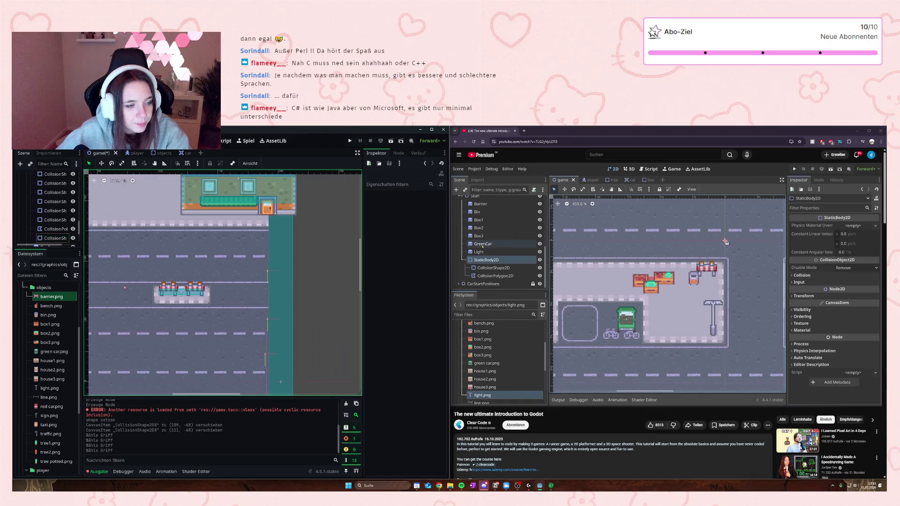
scroll(163, 298, up, 7)
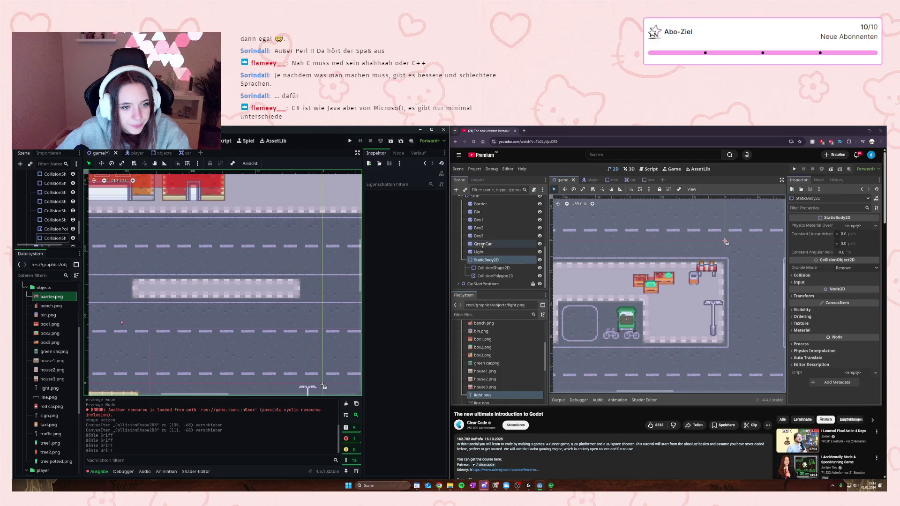
click(49, 416)
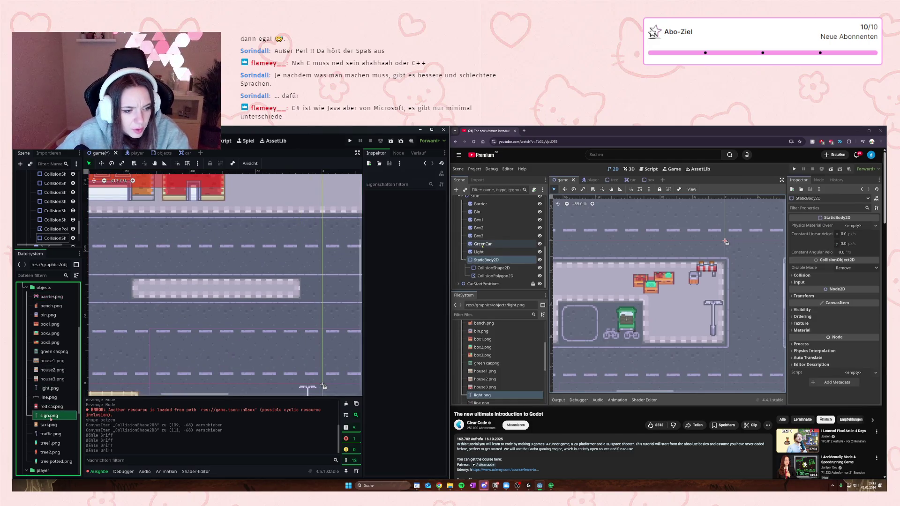
mouse_move(54, 418)
mouse_down()
mouse_move(167, 277)
mouse_move(141, 270)
mouse_up()
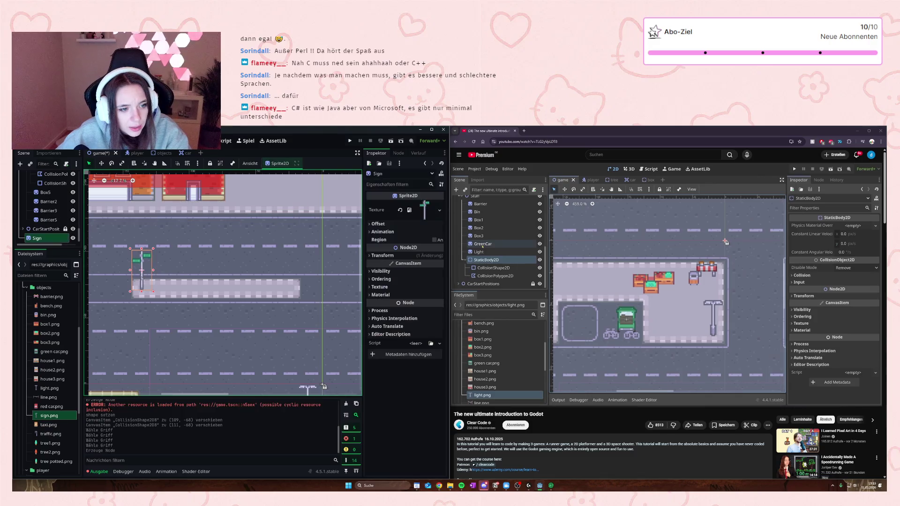
Step: Reorder the Sign node within the Scene tree hierarchy
mouse_move(37, 238)
mouse_down()
mouse_move(47, 198)
mouse_move(37, 206)
mouse_up()
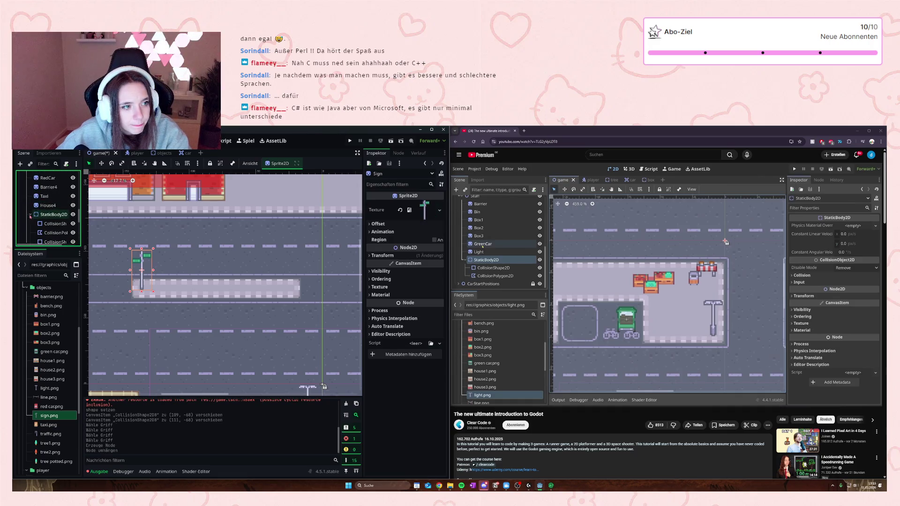
click(30, 215)
scroll(47, 216, down, 1)
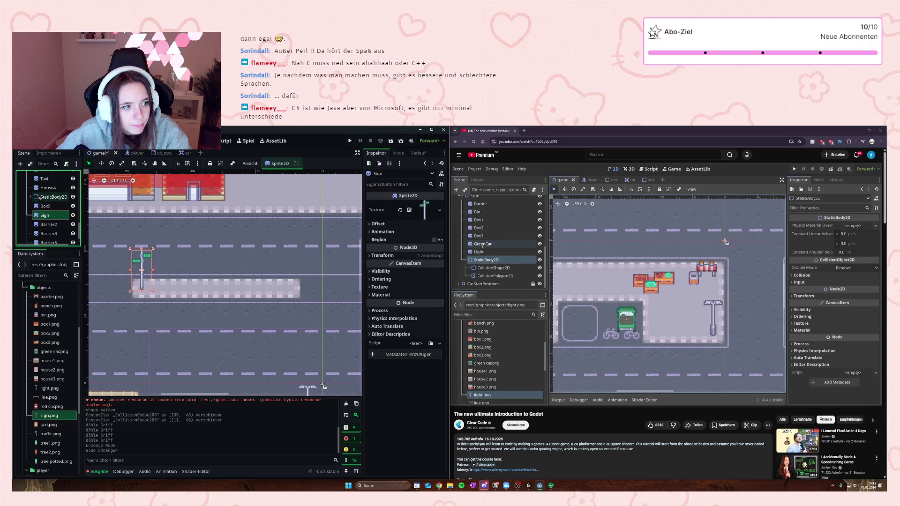
click(31, 197)
scroll(36, 234, down, 3)
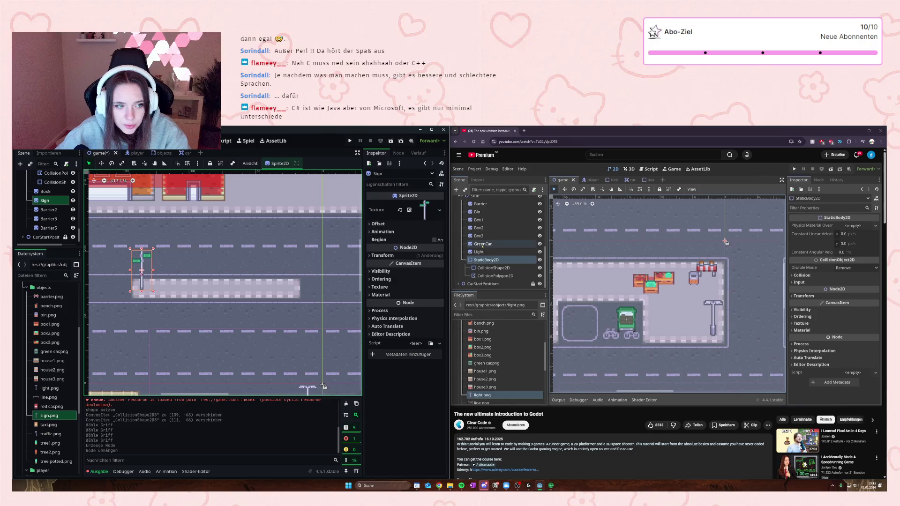
Step: Move the sign onto the middle barrier strip of the road
drag(144, 271, 291, 269)
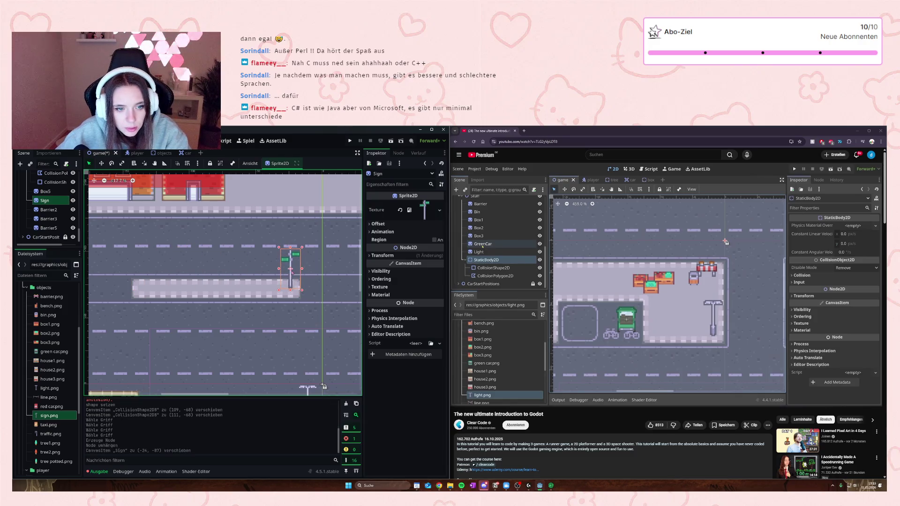
scroll(283, 328, down, 4)
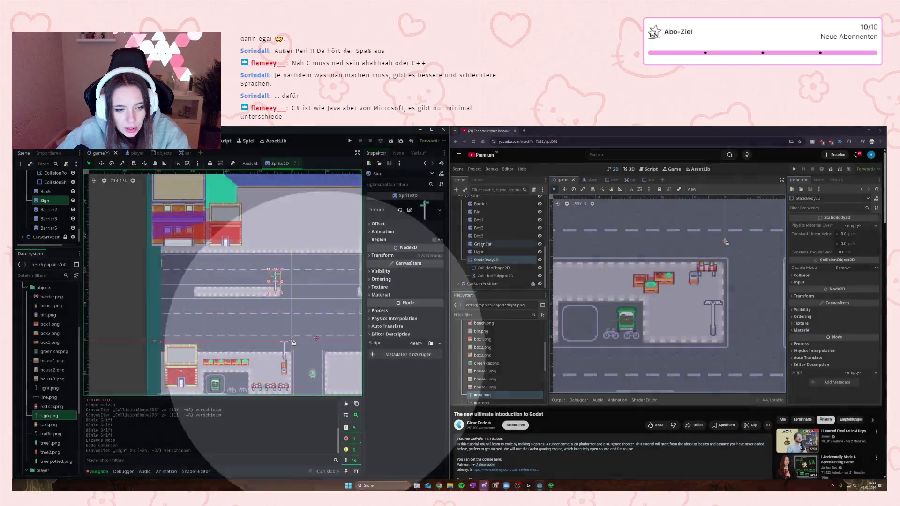
drag(316, 367, 262, 305)
scroll(263, 304, up, 3)
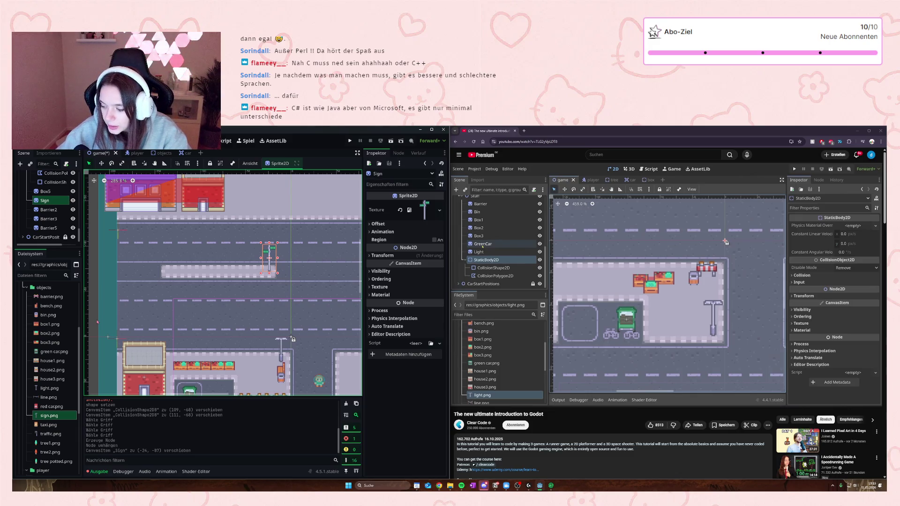
scroll(292, 337, up, 4)
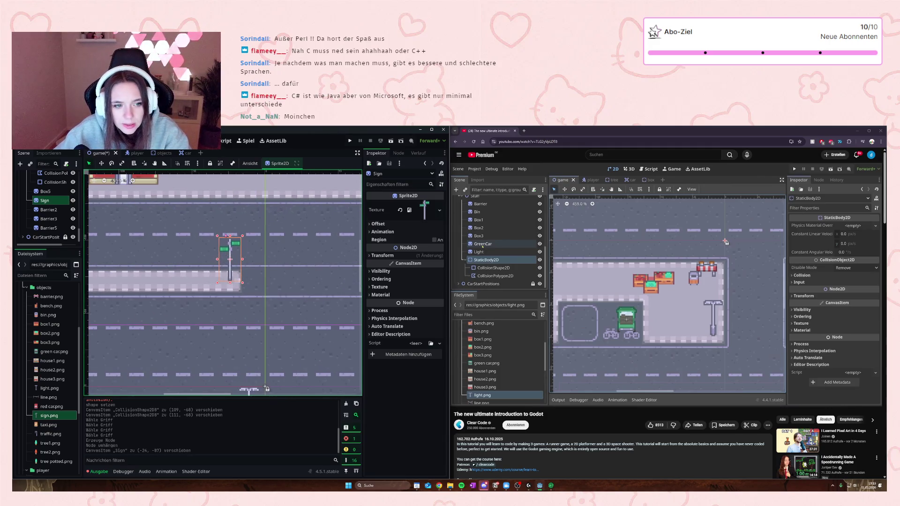
Step: Scale the Sign sprite down to 0.7, undoing a first try at about 0.77
drag(217, 236, 222, 246)
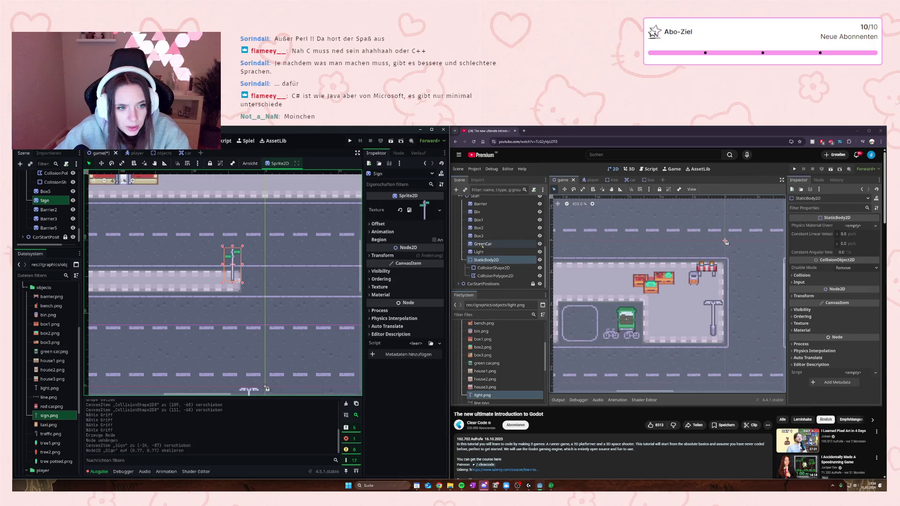
key(ctrl+z)
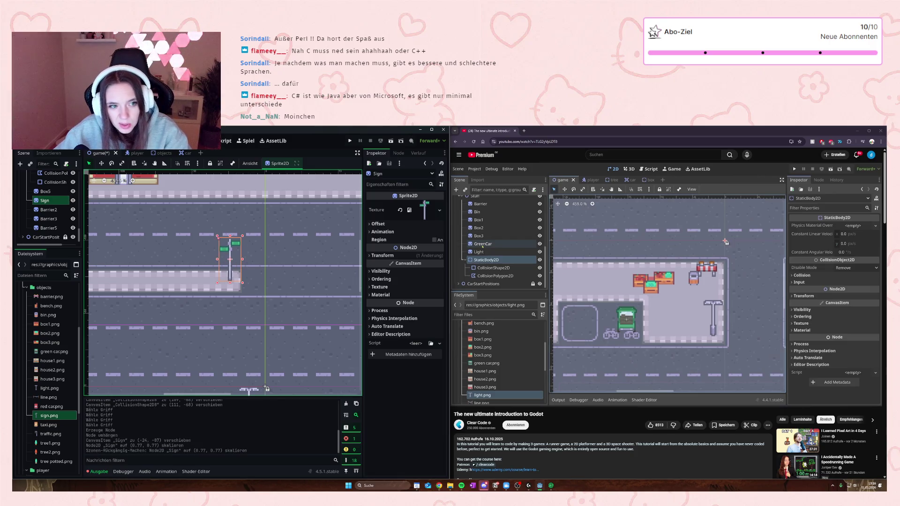
drag(217, 236, 230, 252)
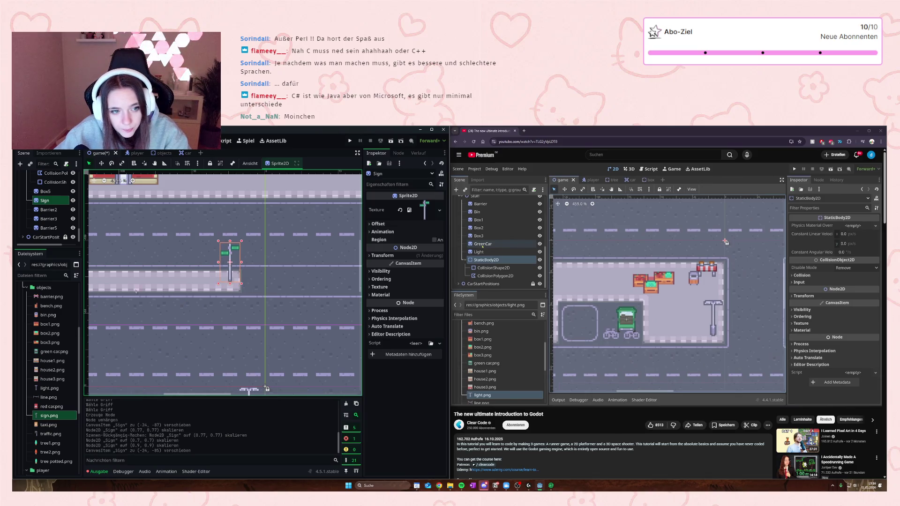
scroll(41, 360, up, 5)
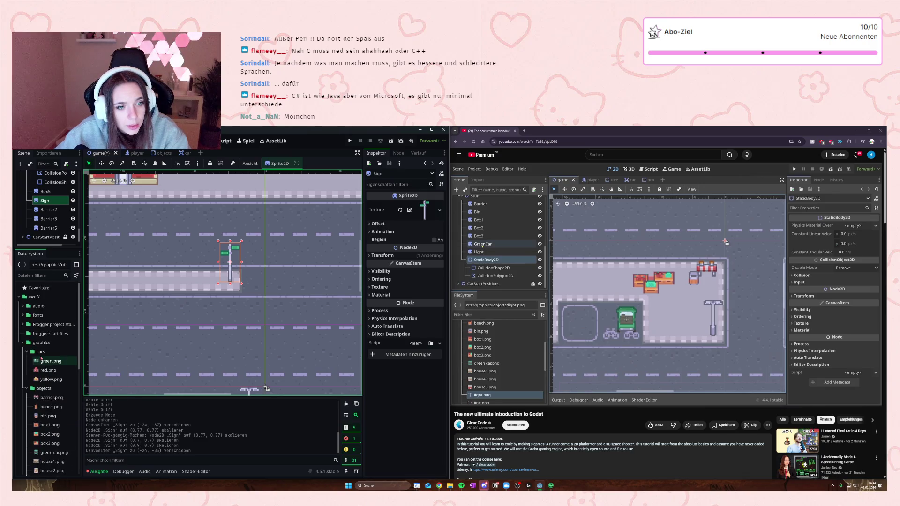
scroll(41, 359, down, 5)
scroll(39, 360, down, 1)
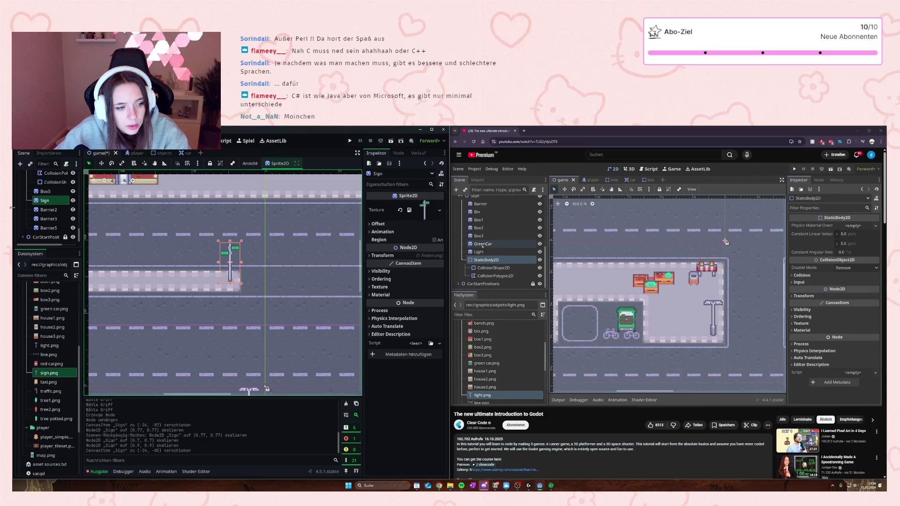
scroll(46, 199, up, 3)
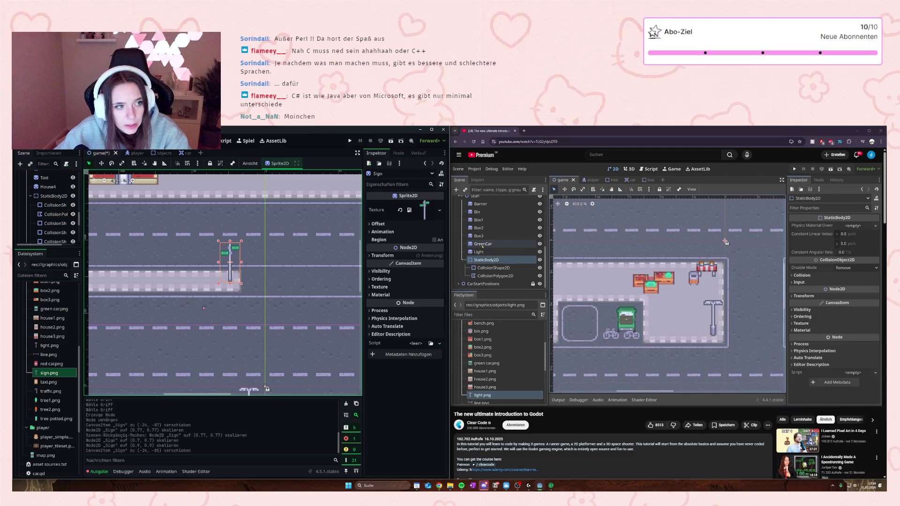
drag(111, 272, 182, 281)
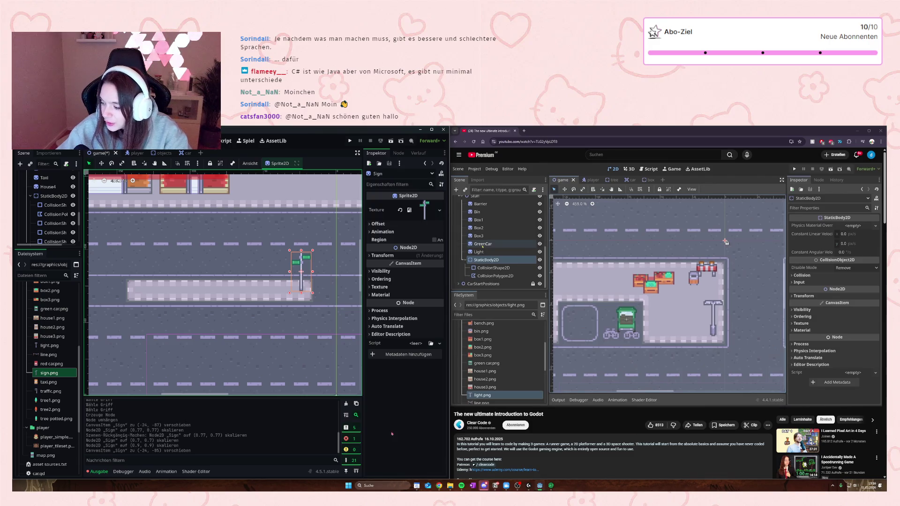
scroll(46, 300, up, 5)
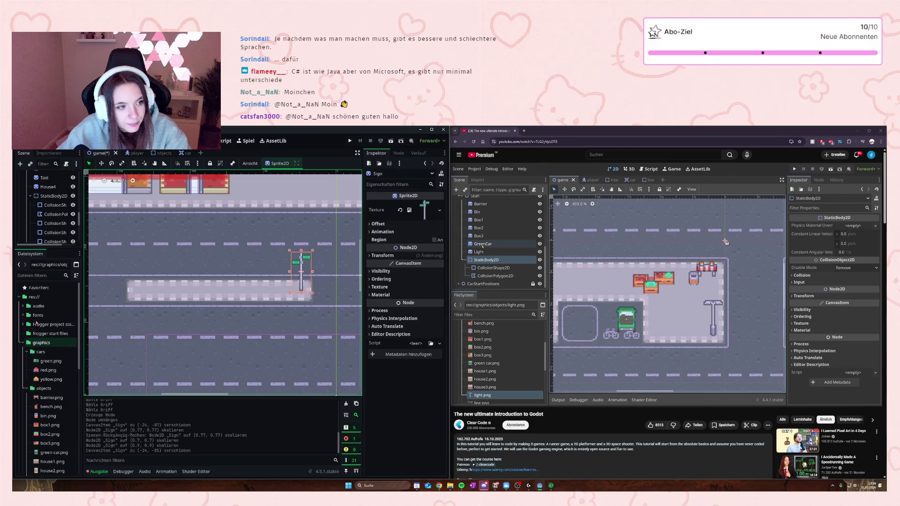
Step: Place a street light from light.png at the left end of the road median
scroll(36, 328, down, 3)
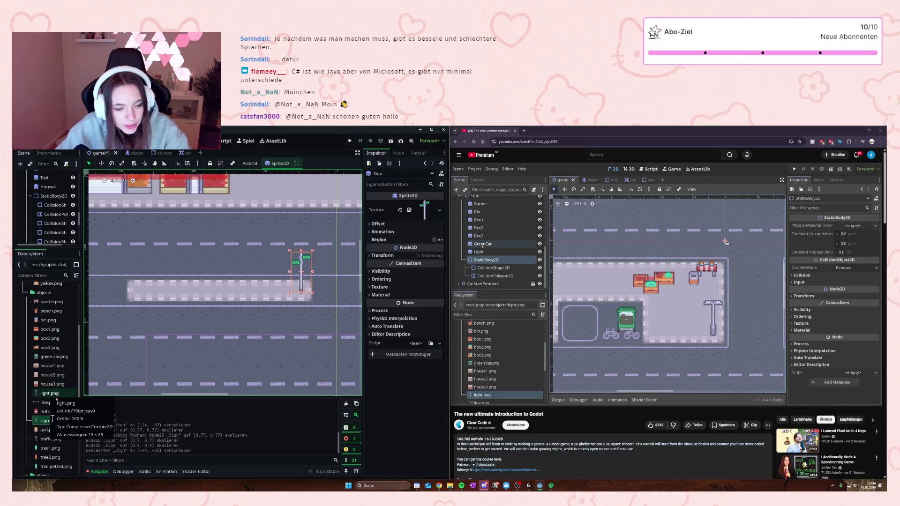
click(42, 394)
drag(52, 390, 138, 277)
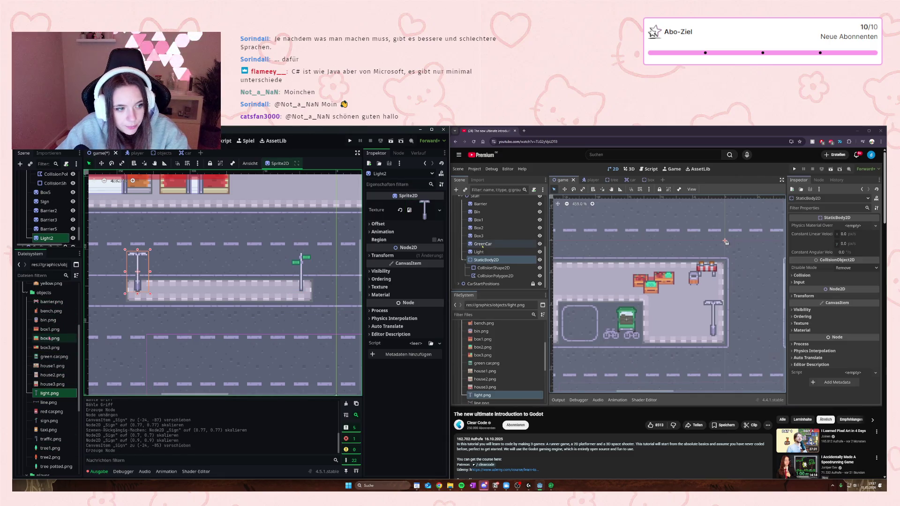
Step: Add a potted tree right beside the street light
scroll(49, 328, down, 5)
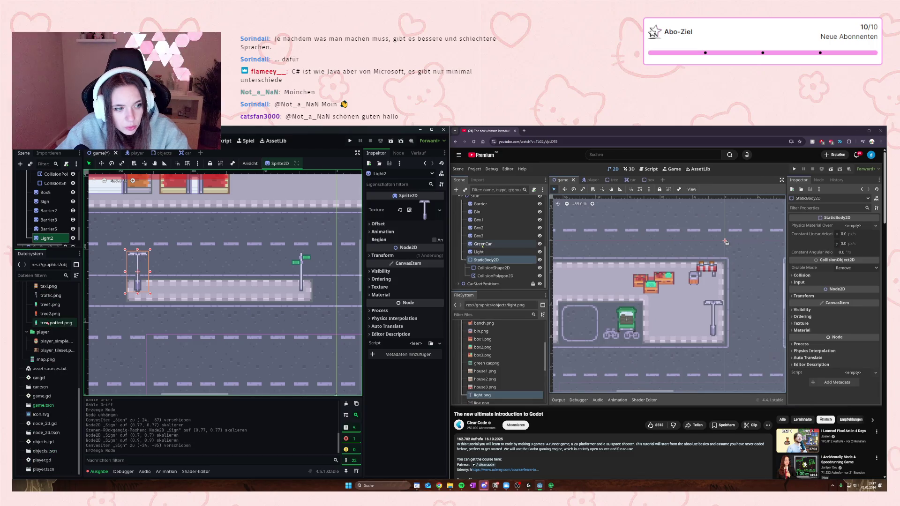
scroll(48, 323, up, 3)
click(47, 323)
scroll(48, 324, up, 2)
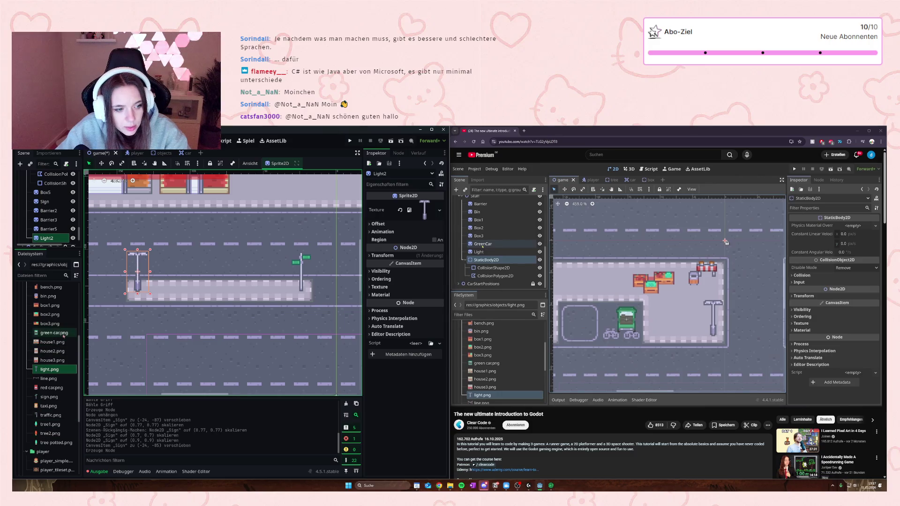
scroll(43, 339, down, 2)
mouse_move(52, 419)
mouse_down()
mouse_move(180, 272)
mouse_move(152, 274)
mouse_up()
Step: Add two more potted trees to the median and nudge the third into line
mouse_move(55, 418)
mouse_down()
mouse_move(131, 352)
mouse_move(187, 274)
mouse_move(174, 270)
mouse_up()
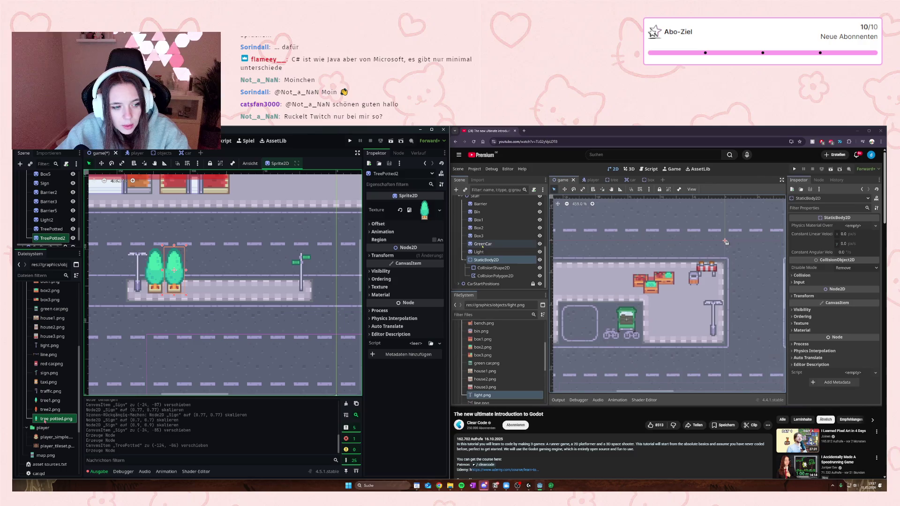
mouse_move(45, 420)
mouse_down()
mouse_move(225, 300)
mouse_move(213, 273)
mouse_move(194, 272)
mouse_up()
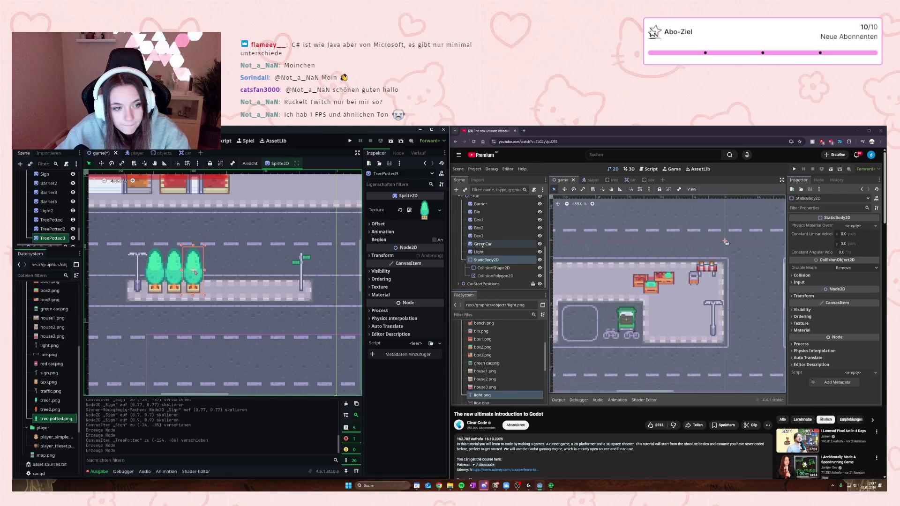
drag(195, 272, 190, 279)
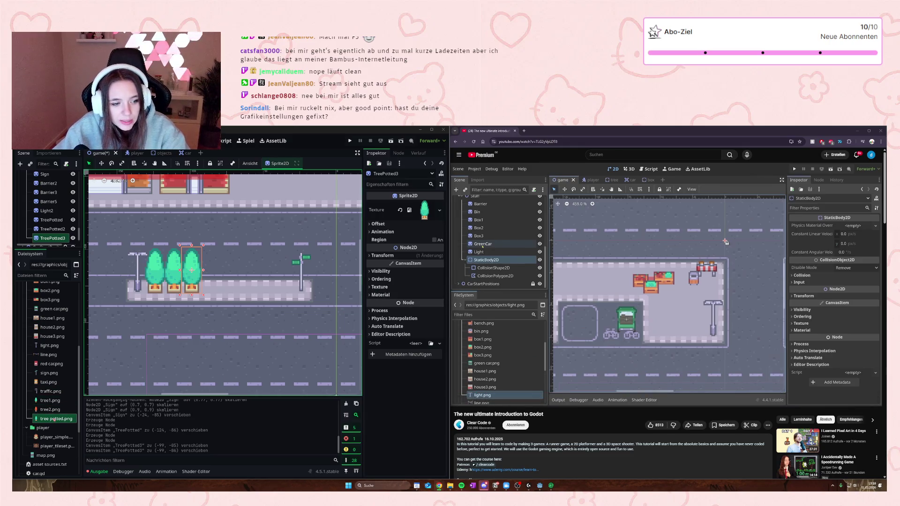
Step: Add a fourth potted tree, move its node out from under TreePotted3, and place it in the row
click(55, 418)
drag(55, 418, 159, 315)
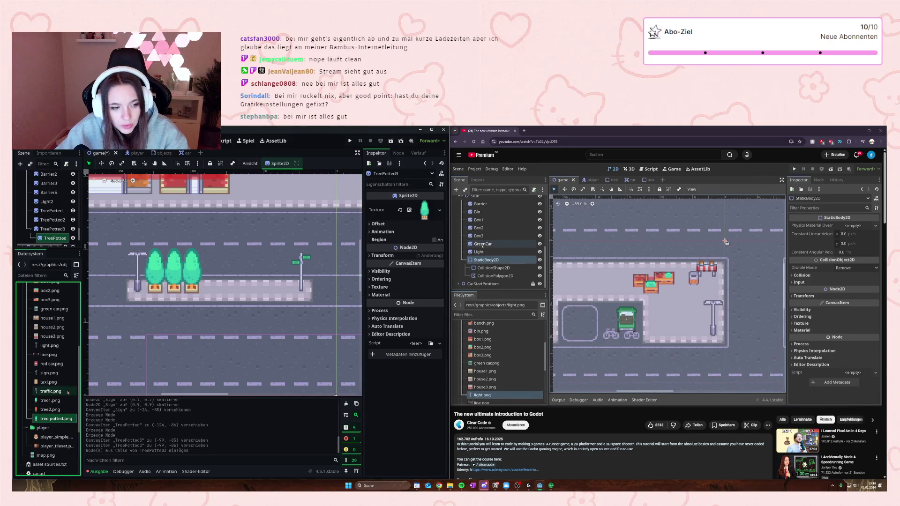
scroll(159, 314, down, 3)
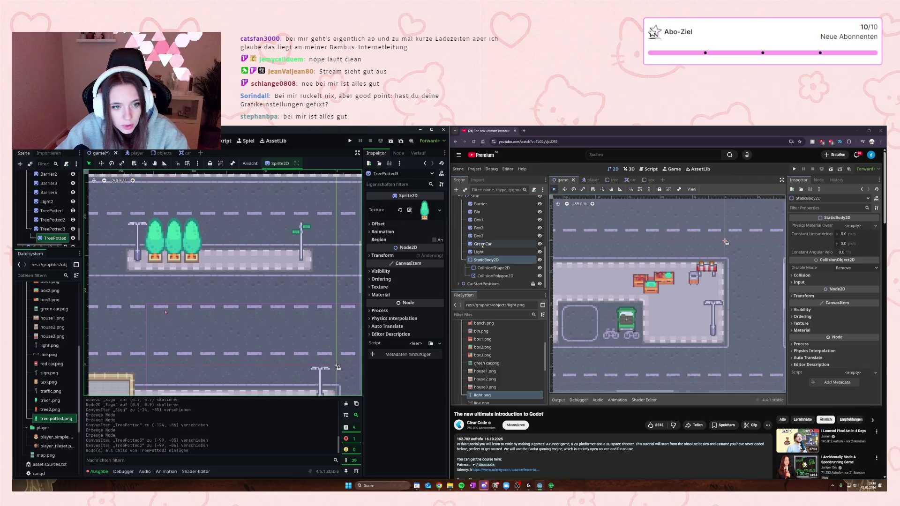
scroll(165, 312, down, 6)
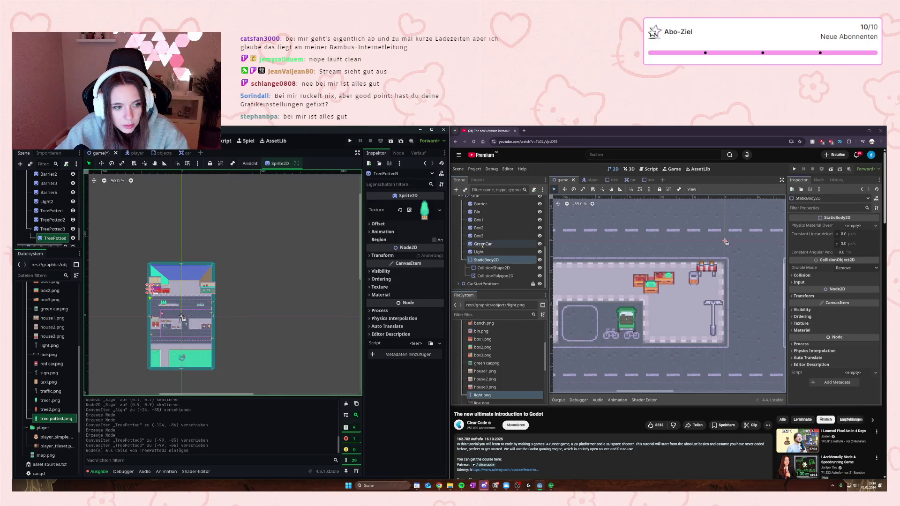
scroll(161, 313, up, 10)
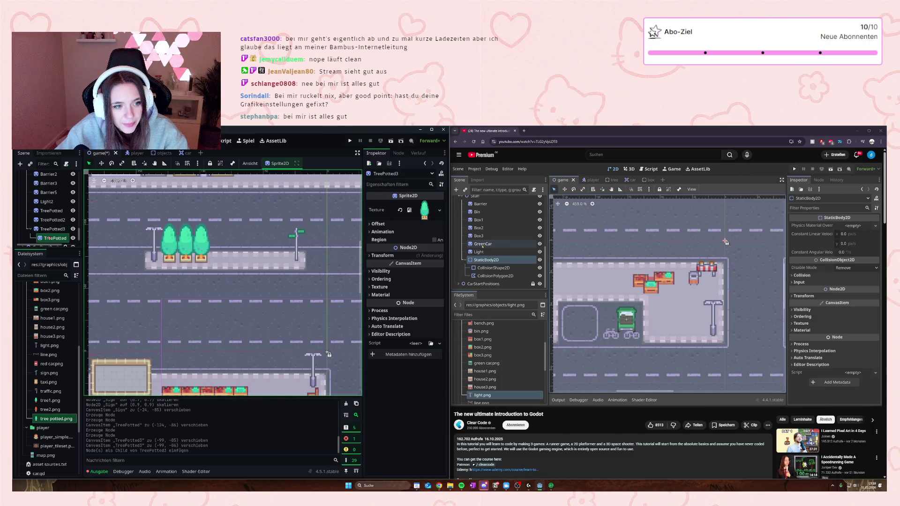
drag(55, 238, 50, 229)
scroll(190, 271, down, 4)
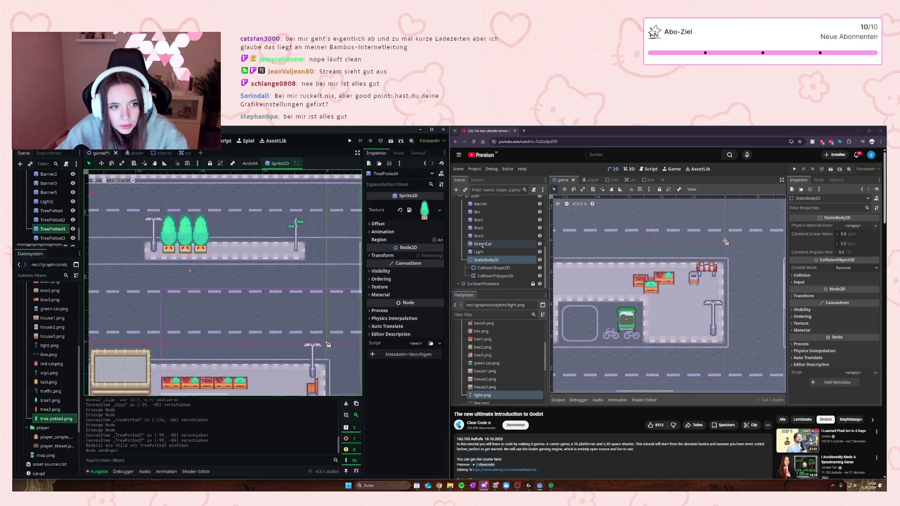
scroll(190, 271, down, 4)
scroll(153, 193, up, 6)
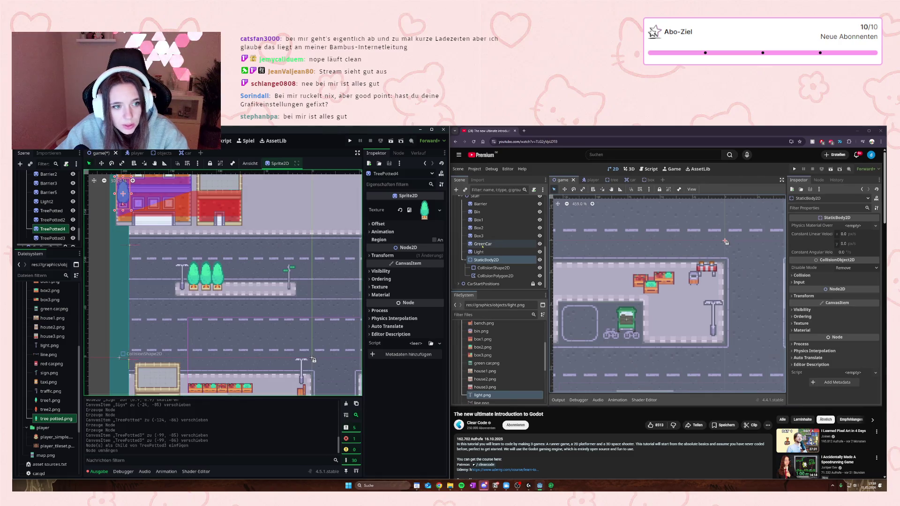
mouse_move(122, 193)
mouse_down()
mouse_move(163, 238)
mouse_move(228, 276)
mouse_move(227, 284)
mouse_up()
scroll(227, 284, up, 5)
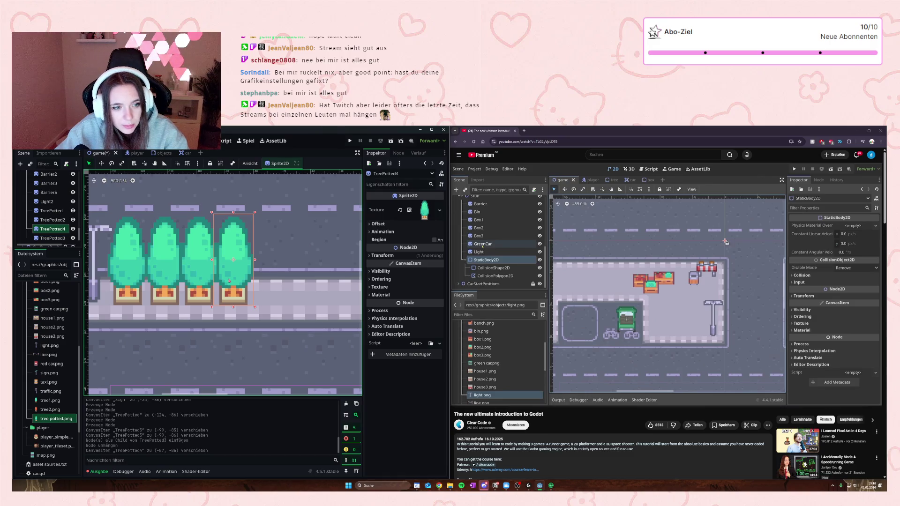
Step: Respace the second tree and add three more potted trees to finish the row
drag(156, 279, 240, 274)
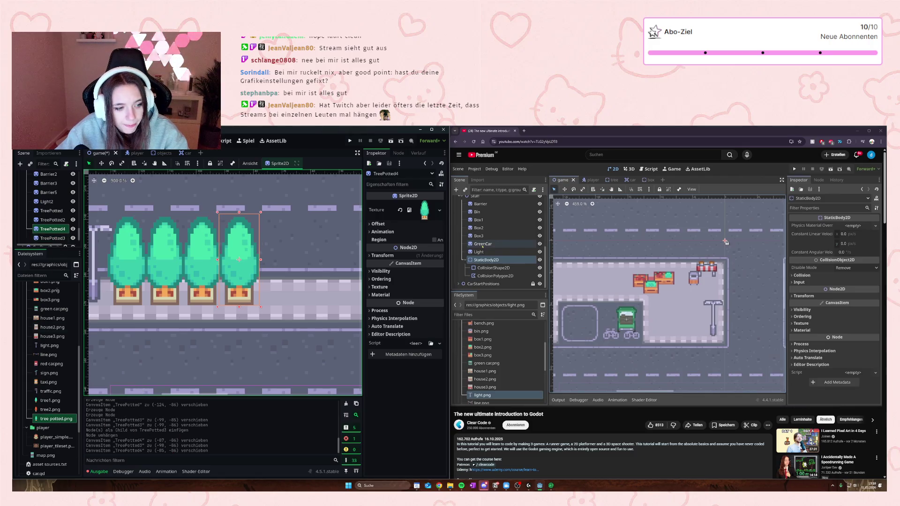
drag(56, 418, 276, 259)
mouse_move(57, 418)
mouse_down()
mouse_move(334, 253)
mouse_move(313, 260)
mouse_up()
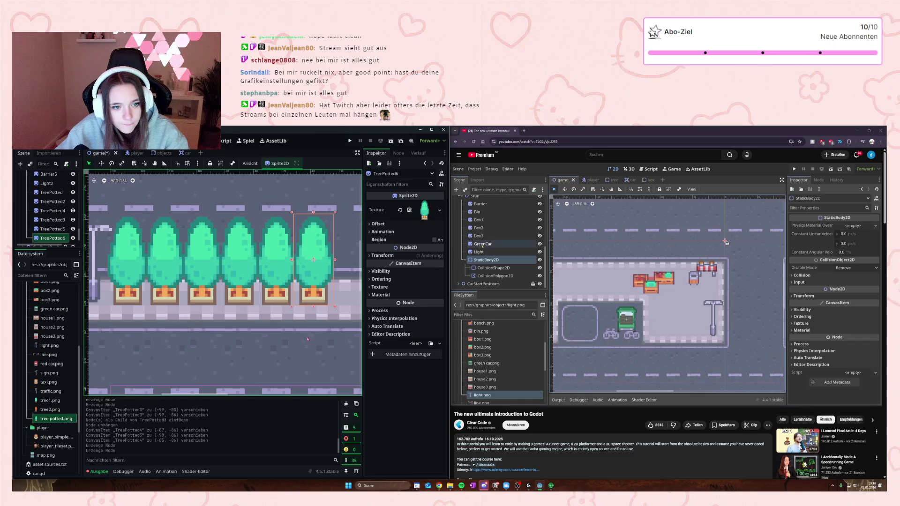
scroll(282, 328, down, 4)
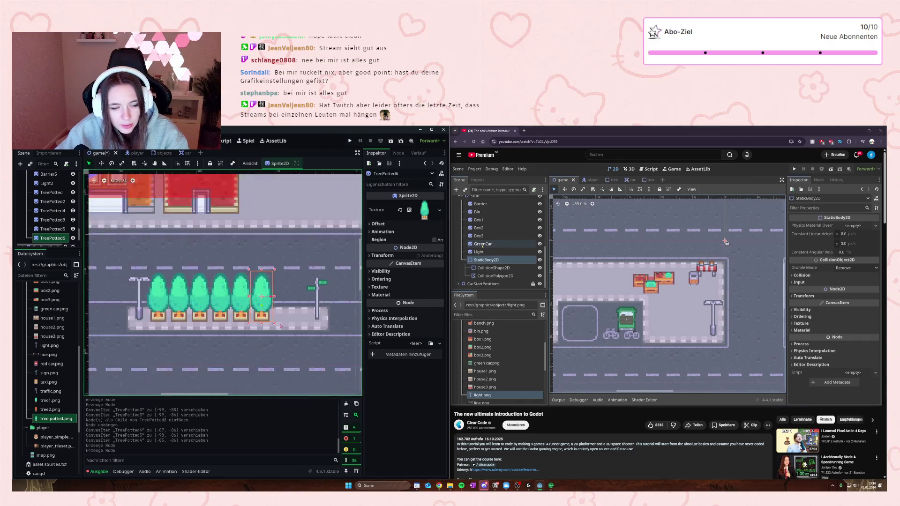
scroll(323, 338, up, 1)
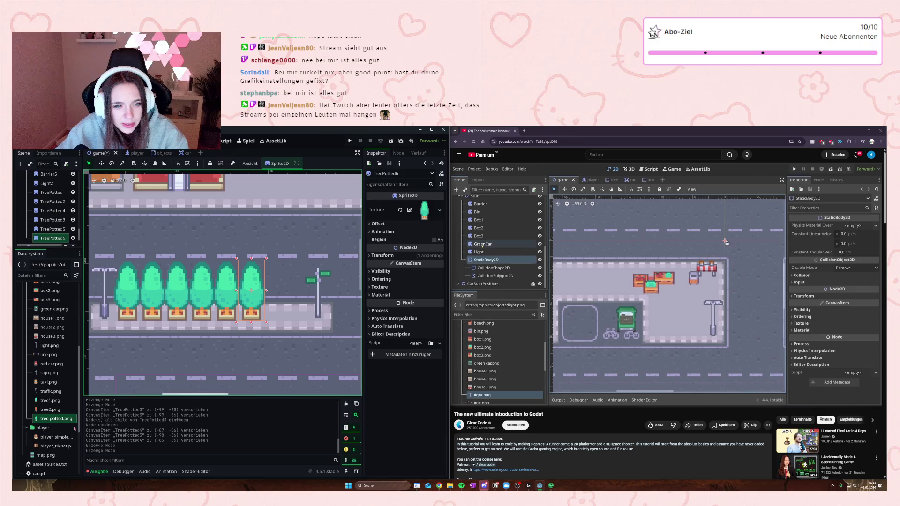
mouse_move(57, 419)
mouse_down()
mouse_move(287, 292)
mouse_move(279, 300)
mouse_up()
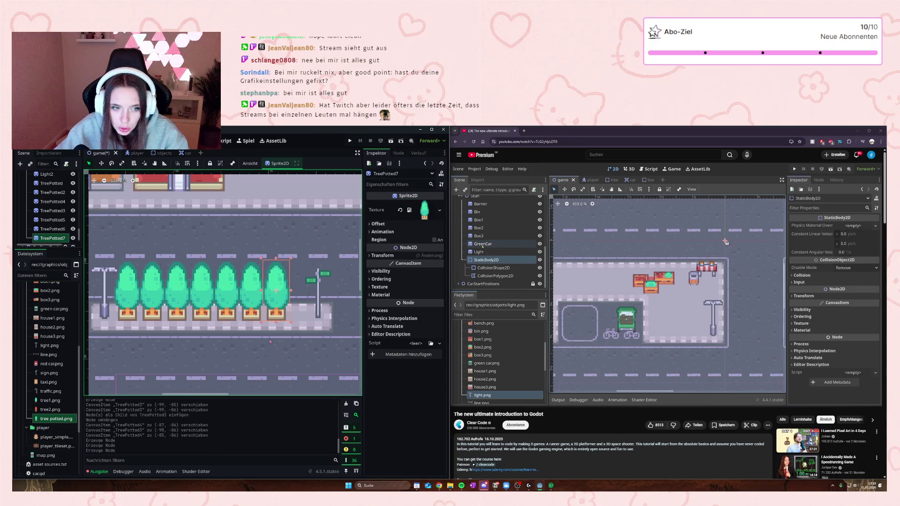
click(284, 359)
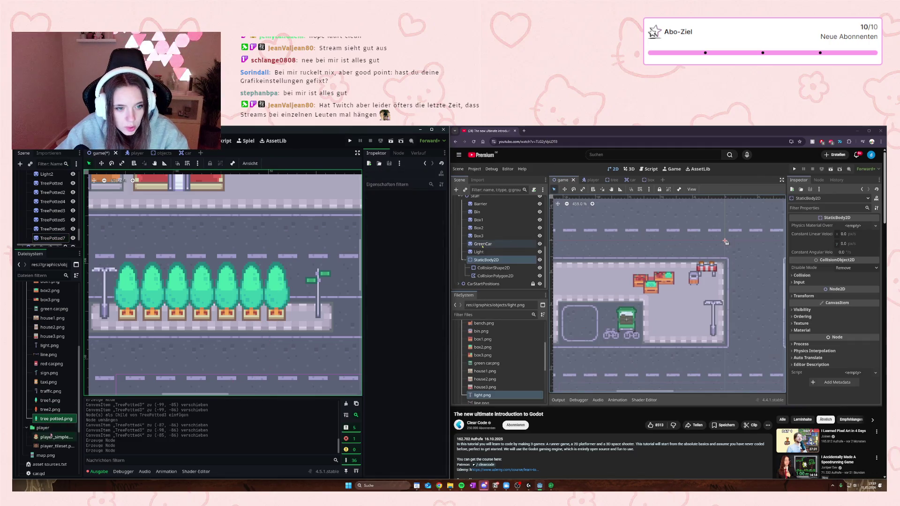
Step: Add an eighth potted tree beside the sign and set the Sign's Z Index to 1
drag(55, 418, 301, 293)
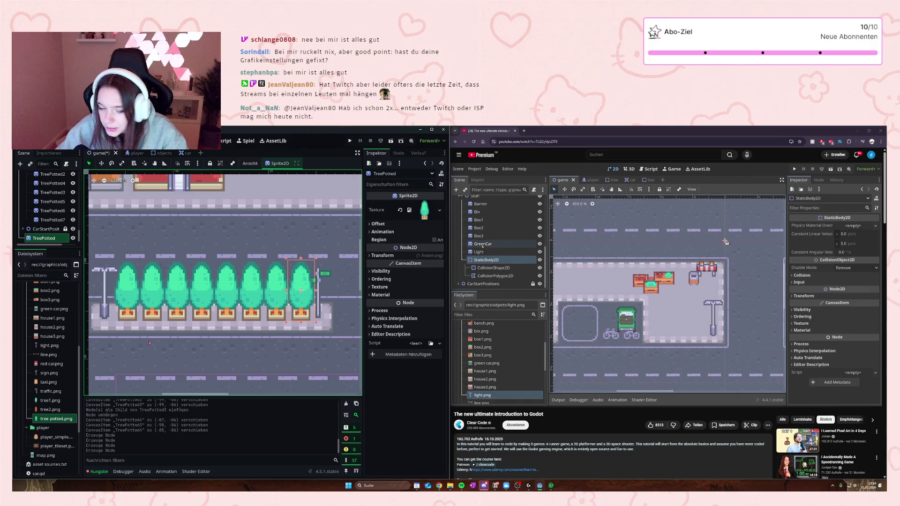
click(318, 283)
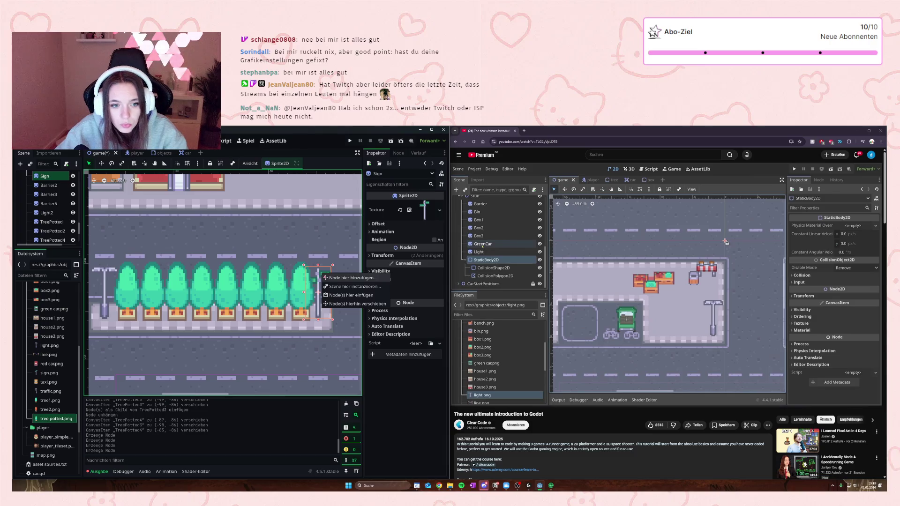
key(Escape)
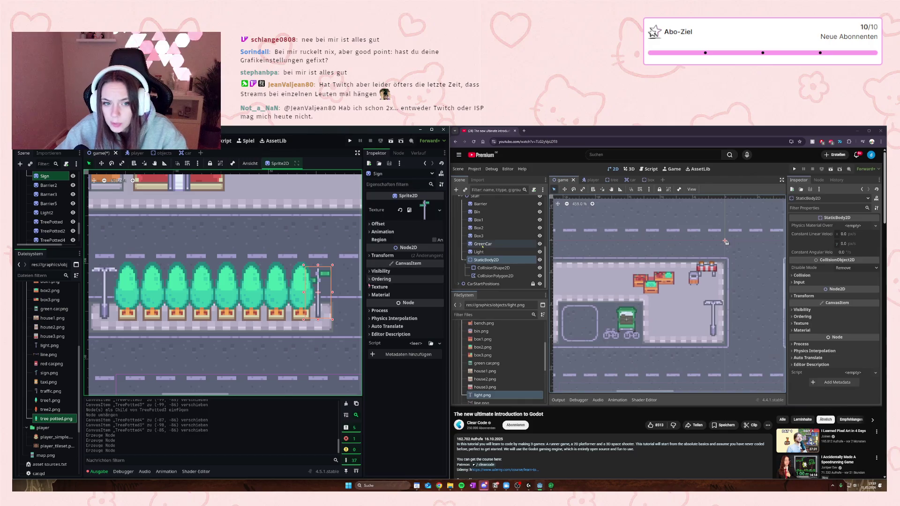
click(374, 279)
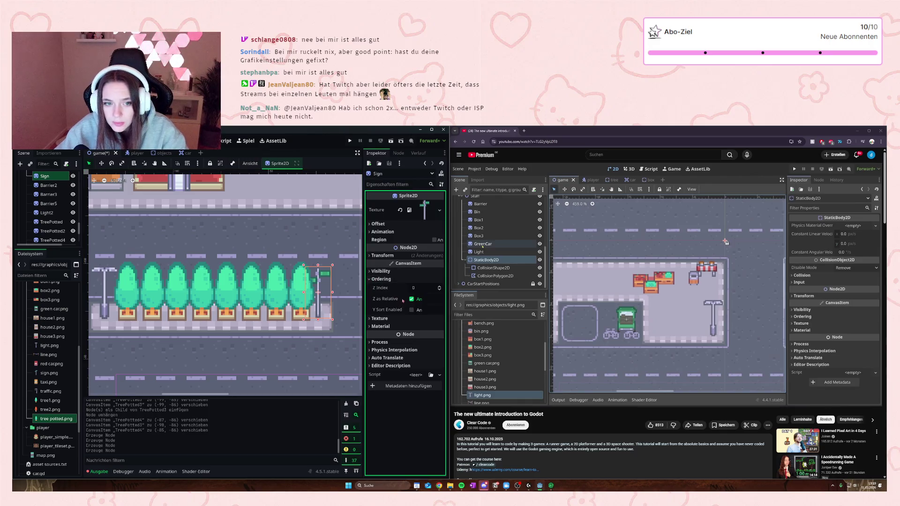
click(439, 289)
click(279, 338)
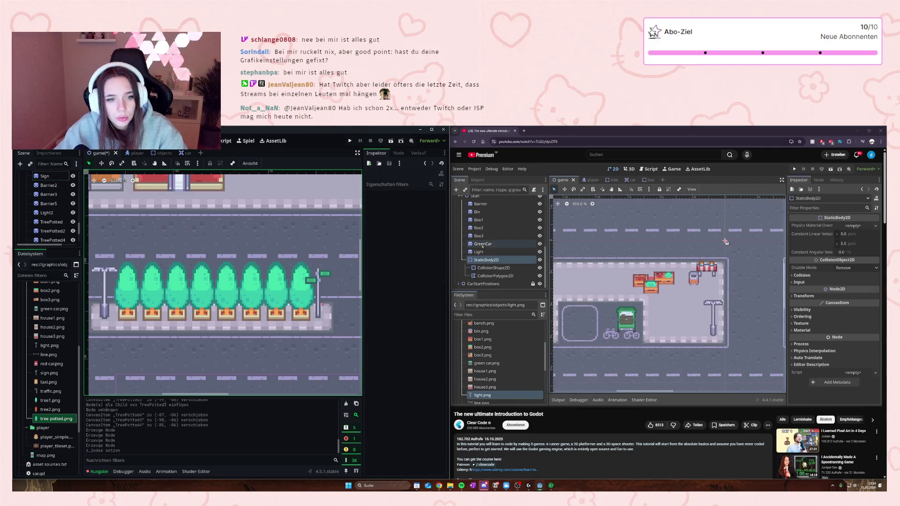
scroll(321, 313, down, 3)
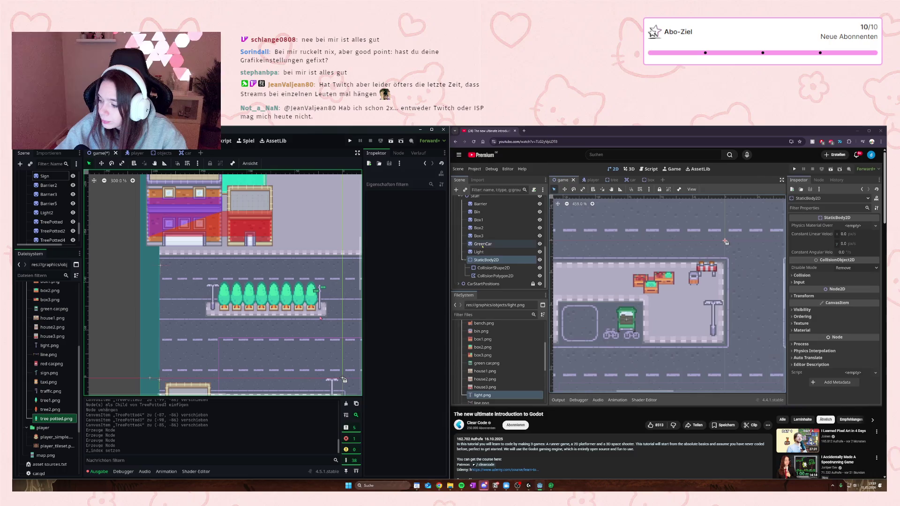
scroll(318, 320, down, 3)
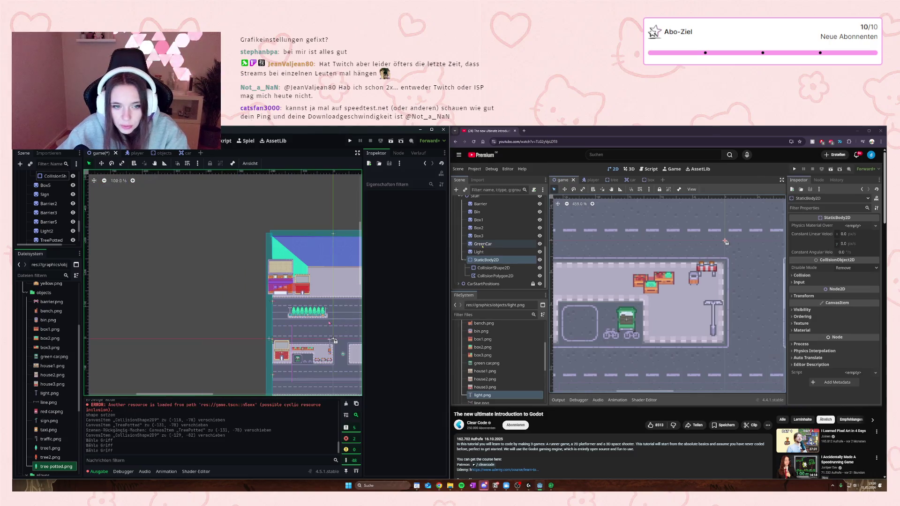
scroll(337, 331, up, 3)
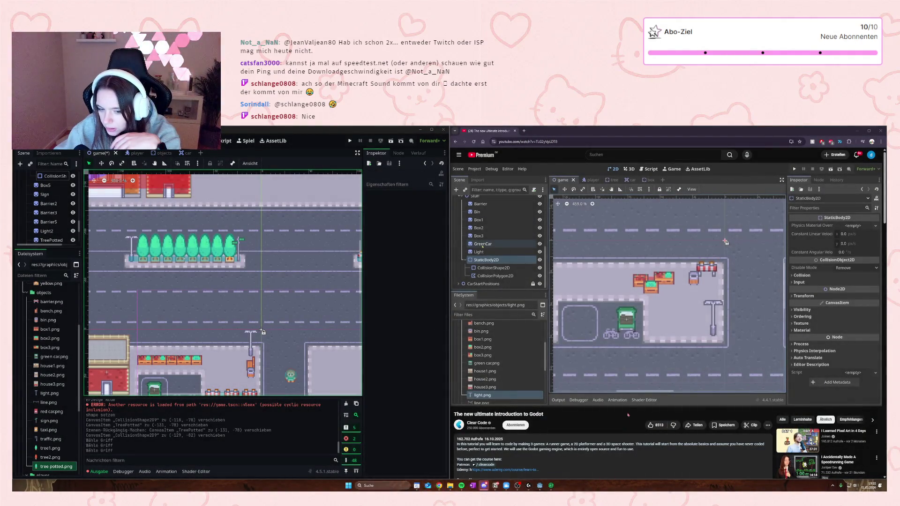
mouse_move(629, 400)
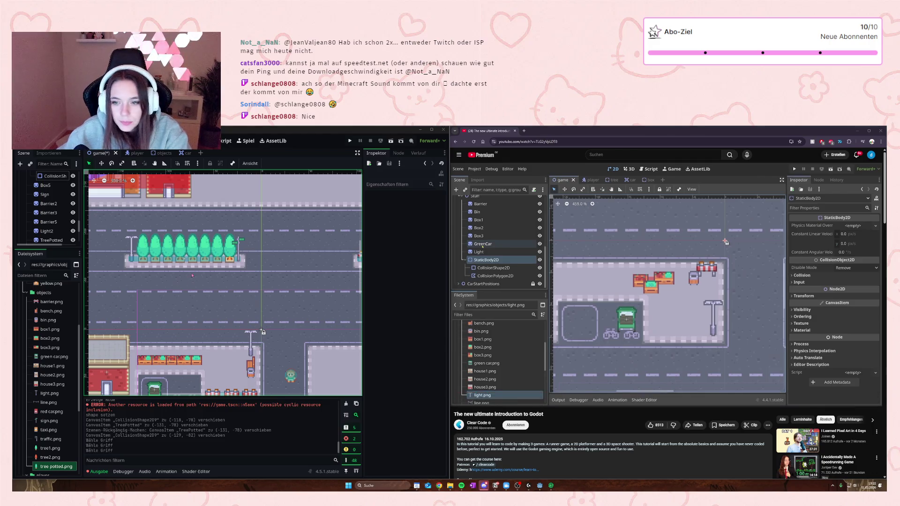
Step: Zoom the viewport in on the parking lot beside the green start area
scroll(261, 329, down, 6)
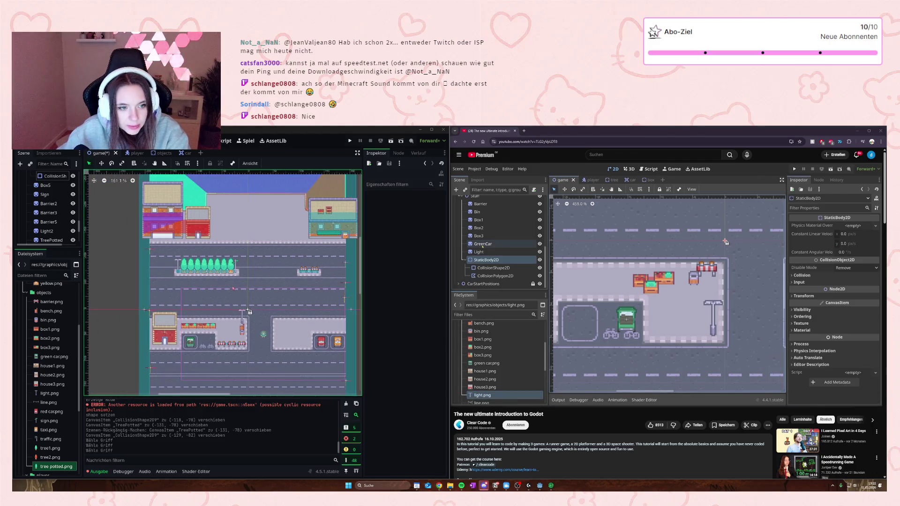
scroll(261, 300, down, 3)
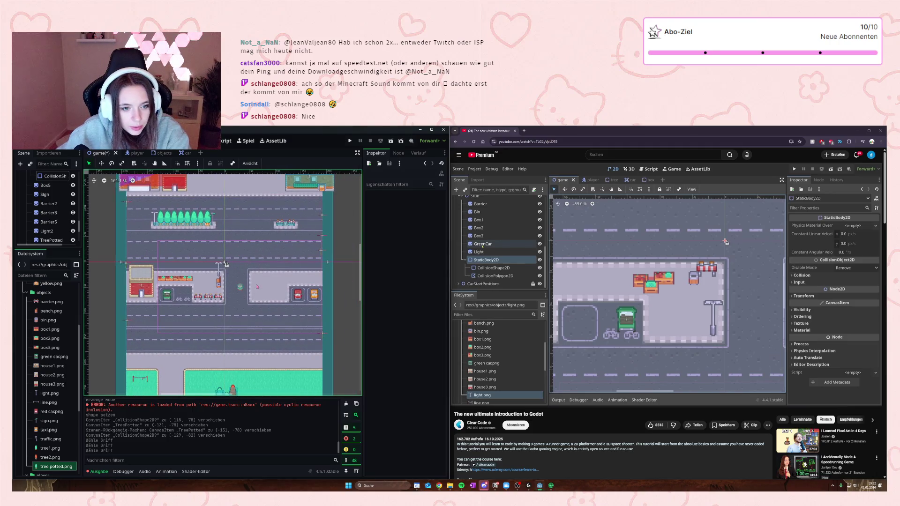
scroll(318, 280, up, 5)
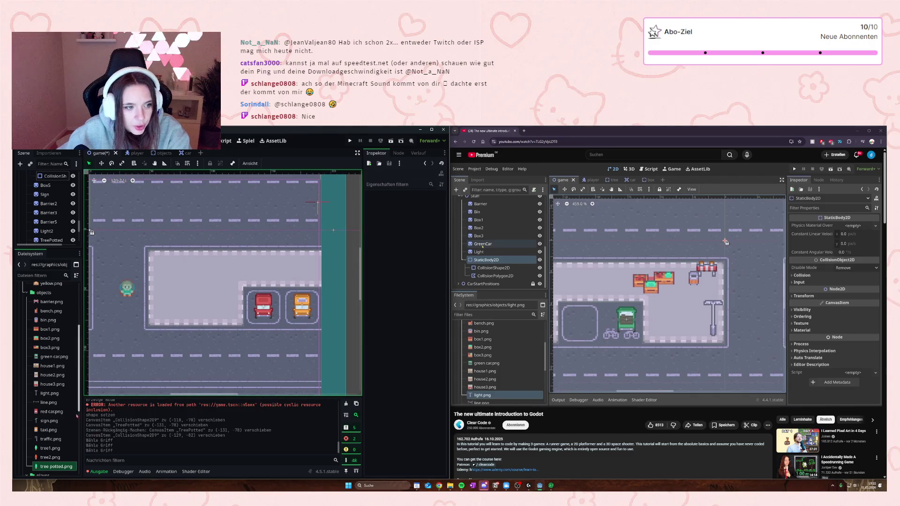
scroll(57, 395, down, 3)
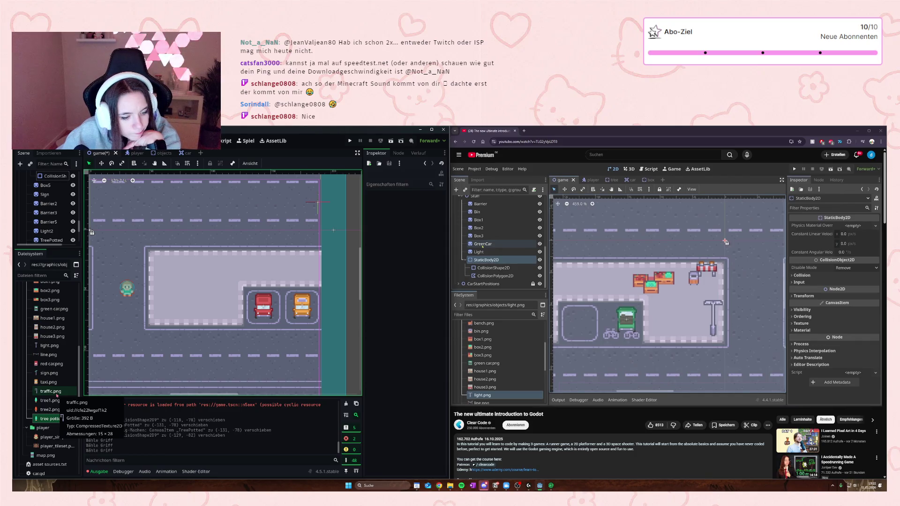
scroll(56, 395, down, 3)
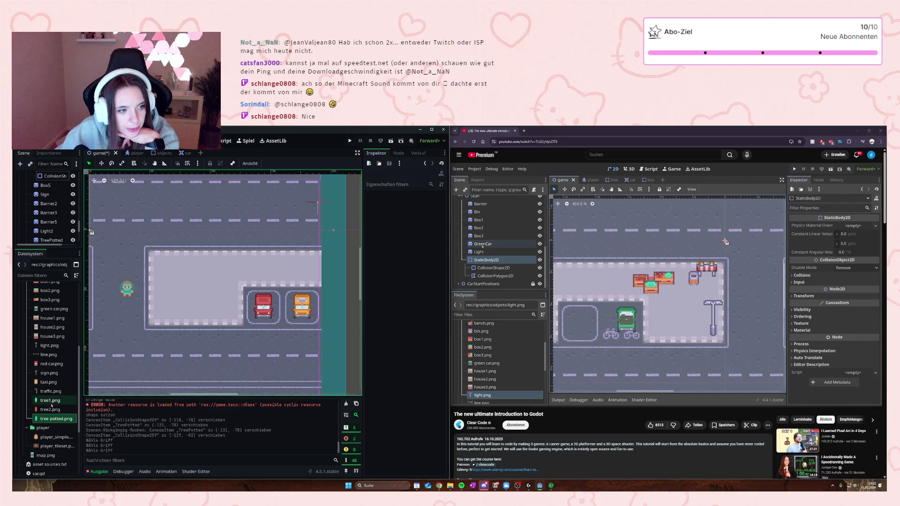
scroll(51, 408, up, 3)
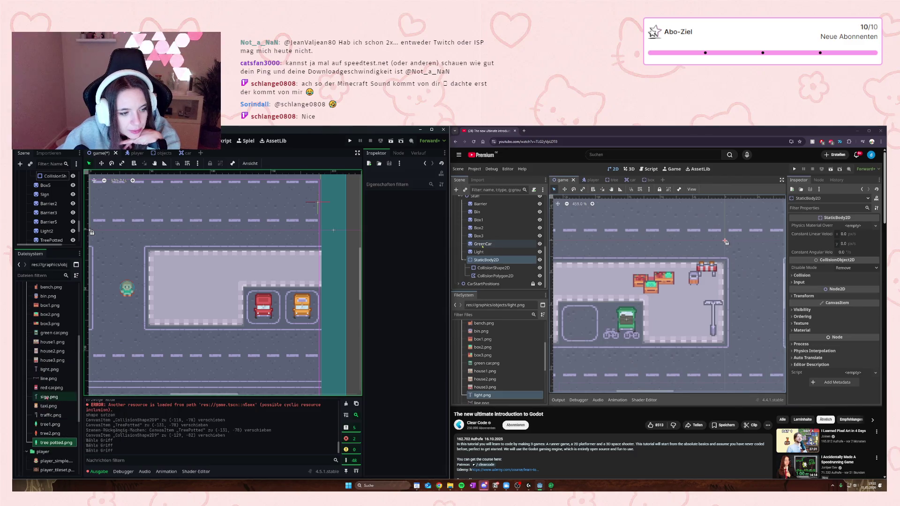
scroll(47, 328, up, 3)
Step: Drop the green car, red car and taxi sprites into the parking lot
drag(41, 360, 164, 310)
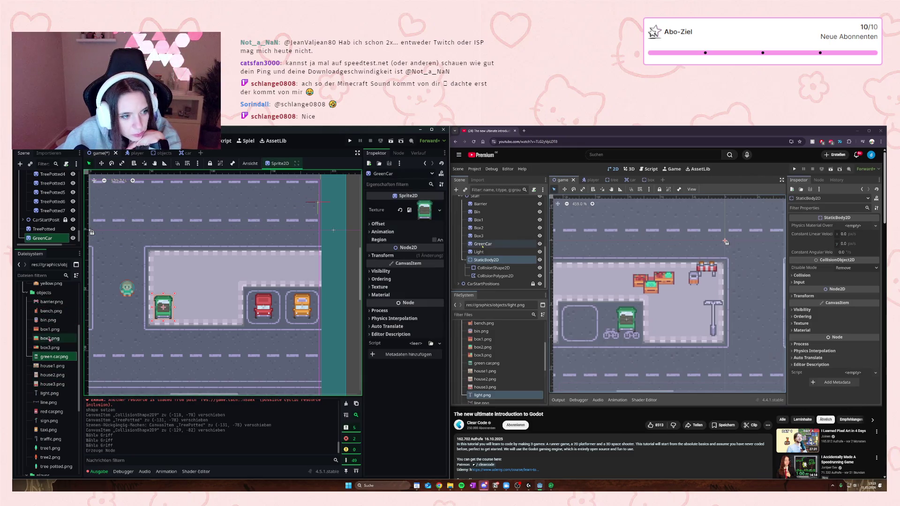
drag(47, 412, 163, 282)
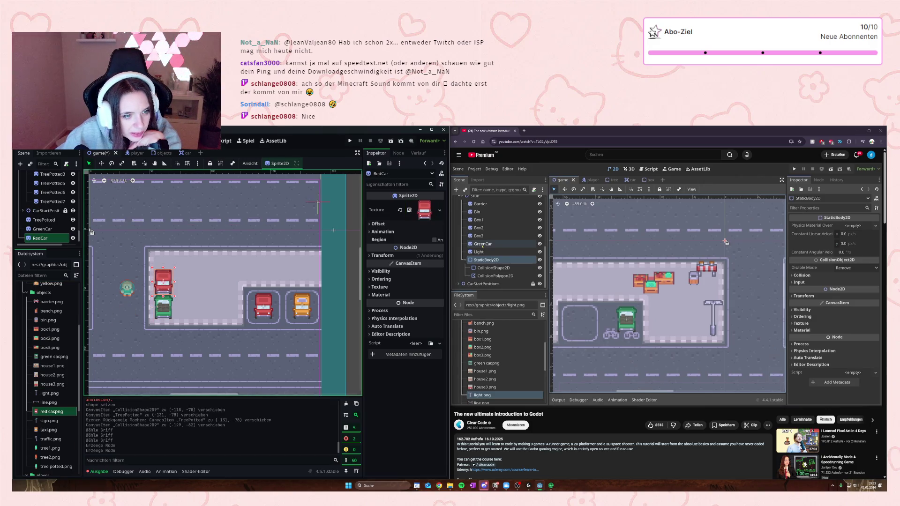
click(49, 430)
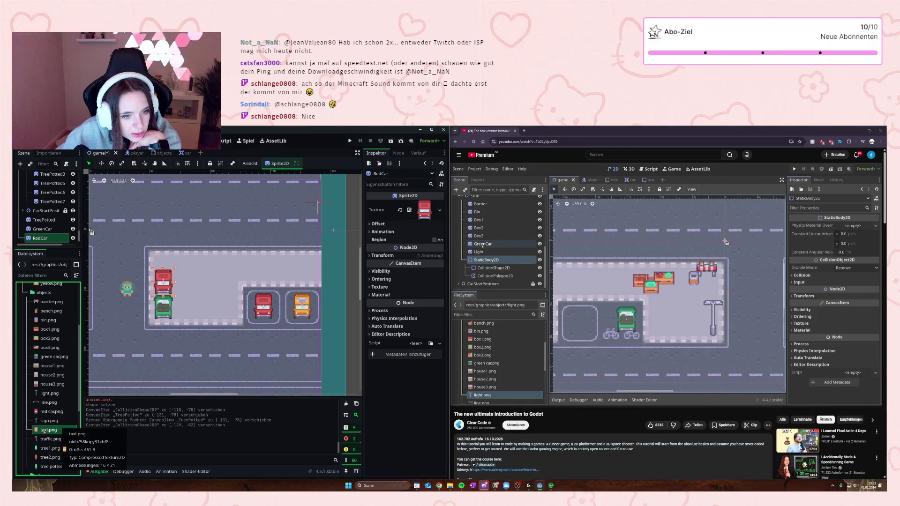
mouse_move(44, 431)
mouse_down()
mouse_move(168, 252)
mouse_move(163, 258)
mouse_move(191, 272)
mouse_up()
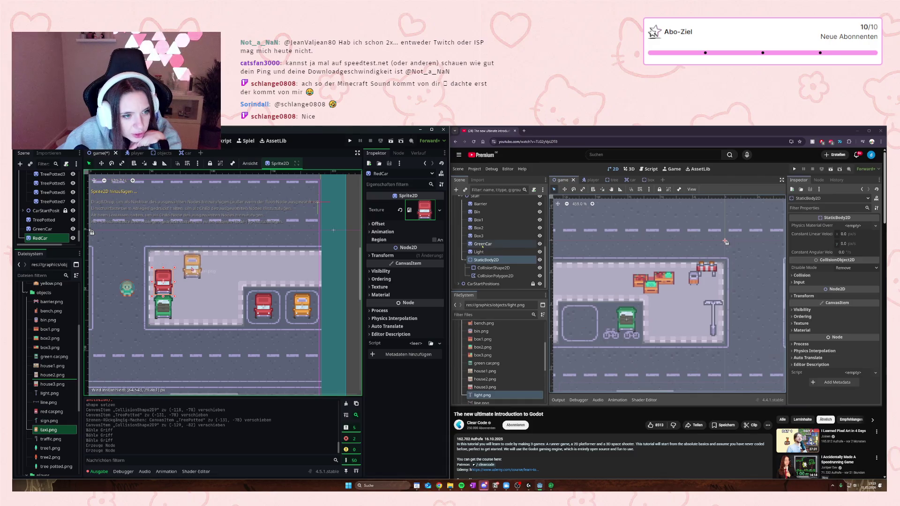
Step: Rotate the Taxi to exactly 270 degrees and move it above the red car
click(380, 255)
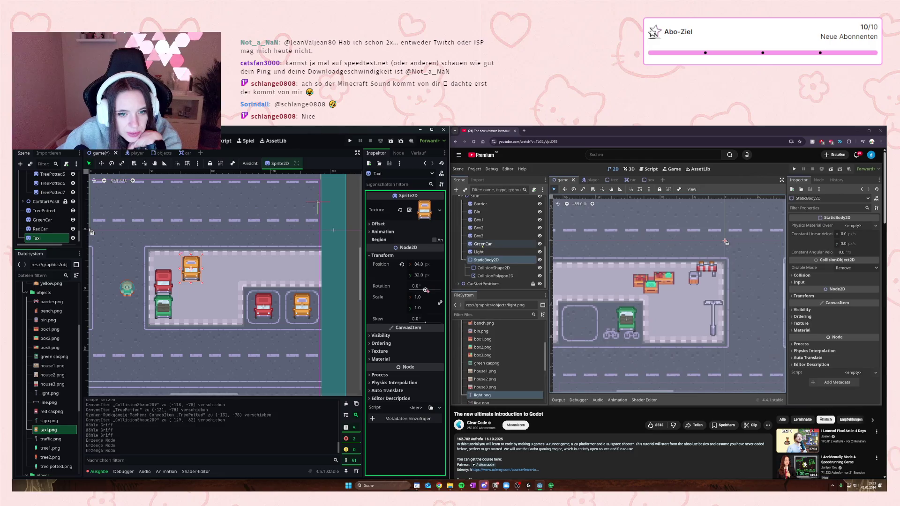
drag(425, 291, 440, 293)
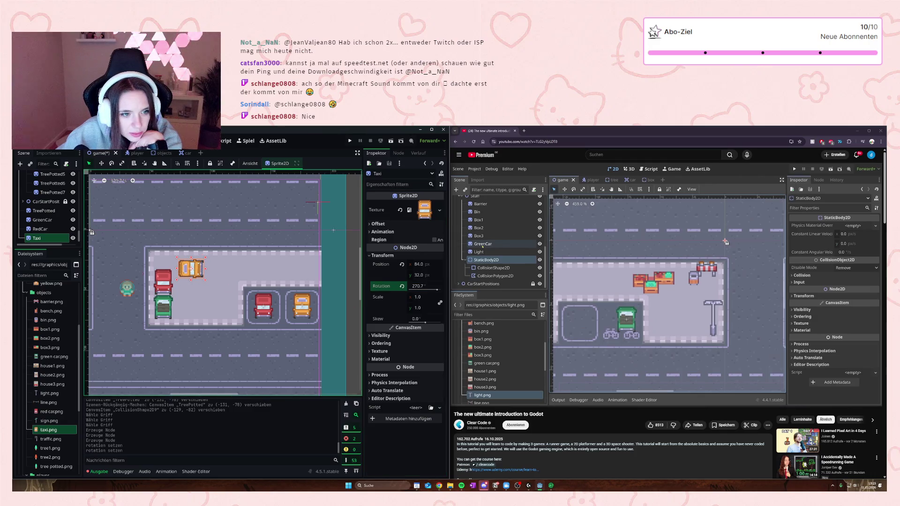
drag(193, 268, 170, 259)
click(207, 298)
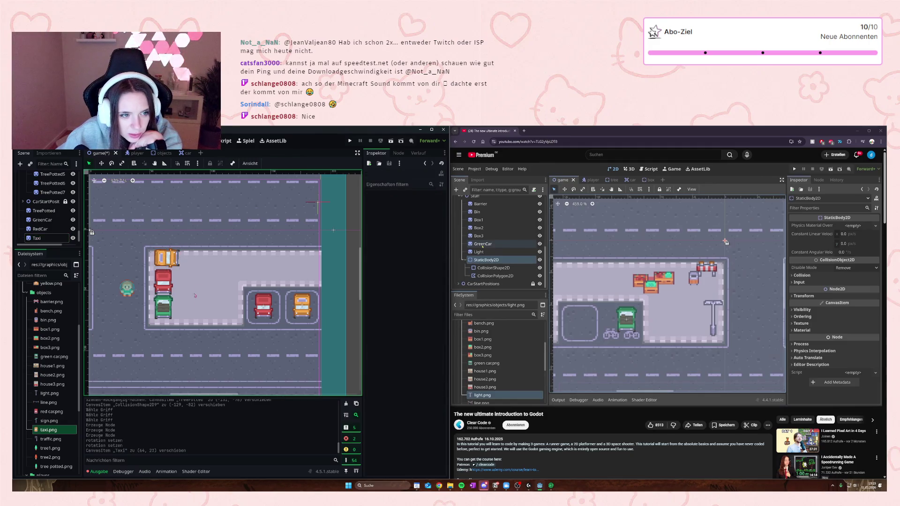
click(167, 258)
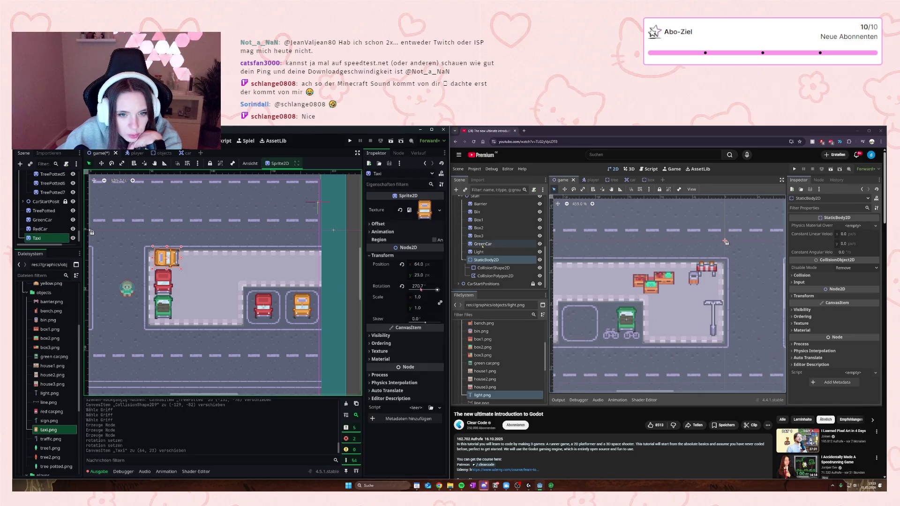
click(421, 286)
key(End)
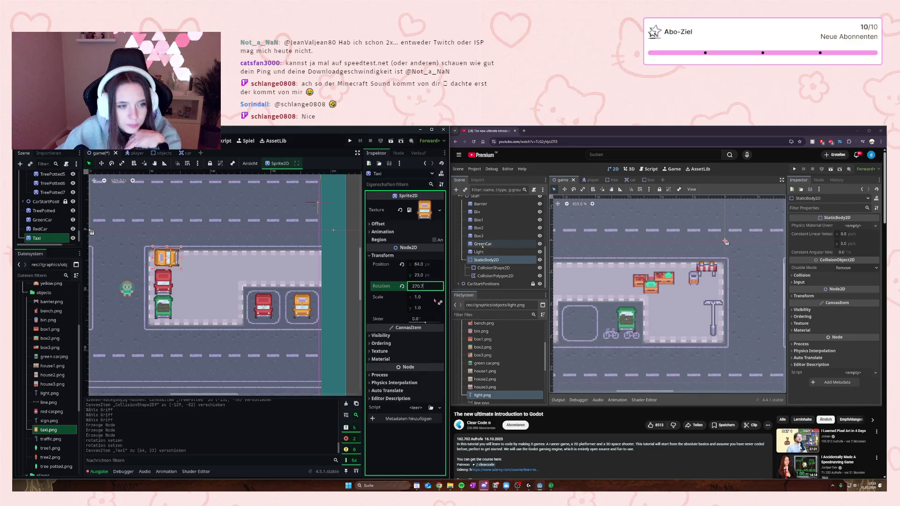
key(BackSpace)
key(BackSpace)
key(Return)
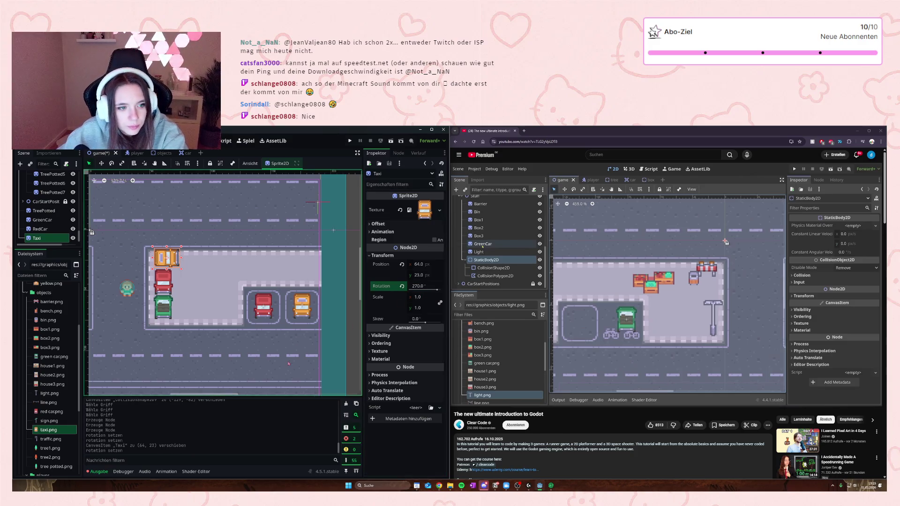
click(180, 298)
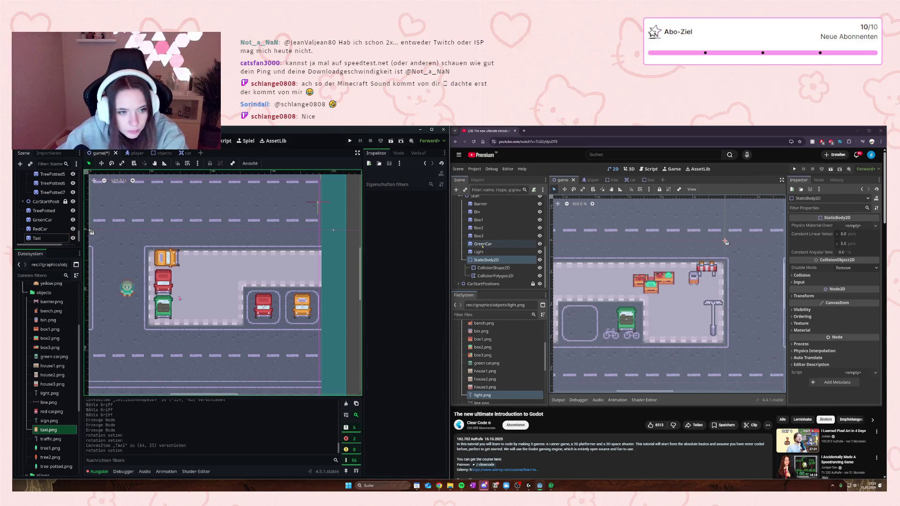
Step: Nudge the red car and taxi down slightly and set GreenCar's Z Index to 1
click(163, 308)
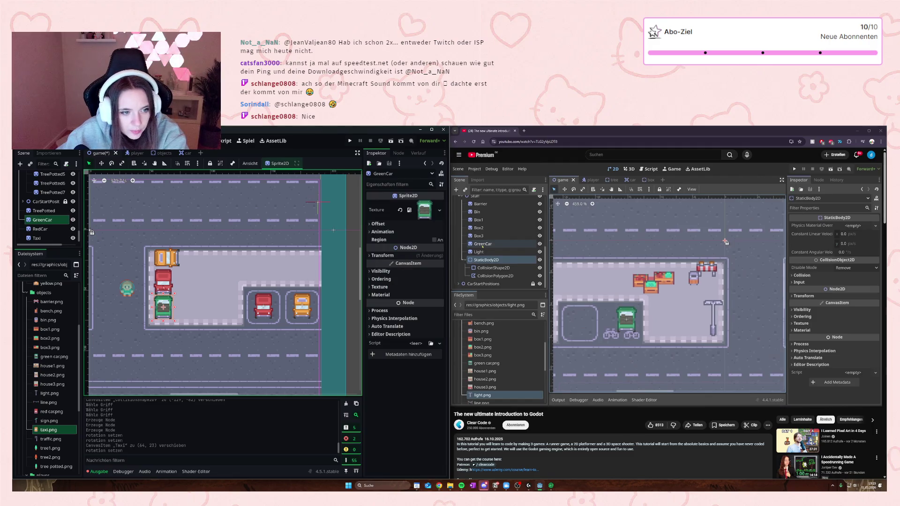
click(164, 283)
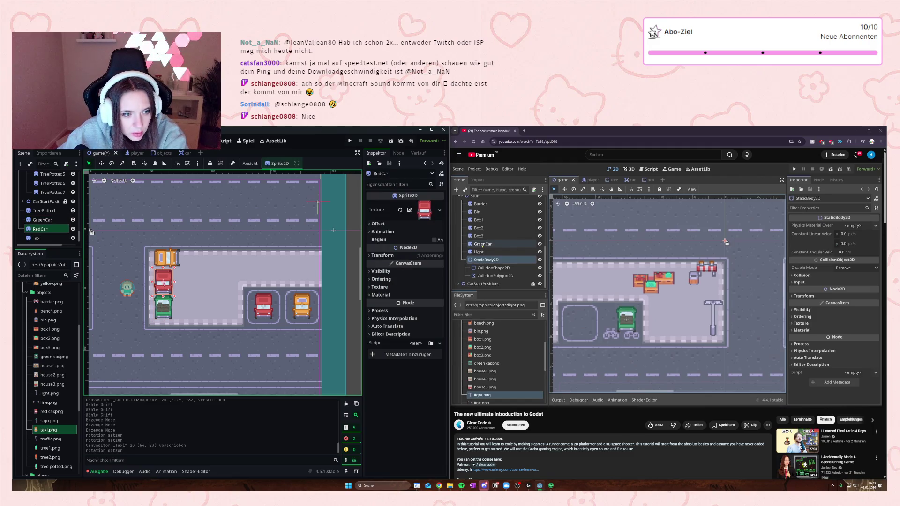
drag(163, 283, 163, 284)
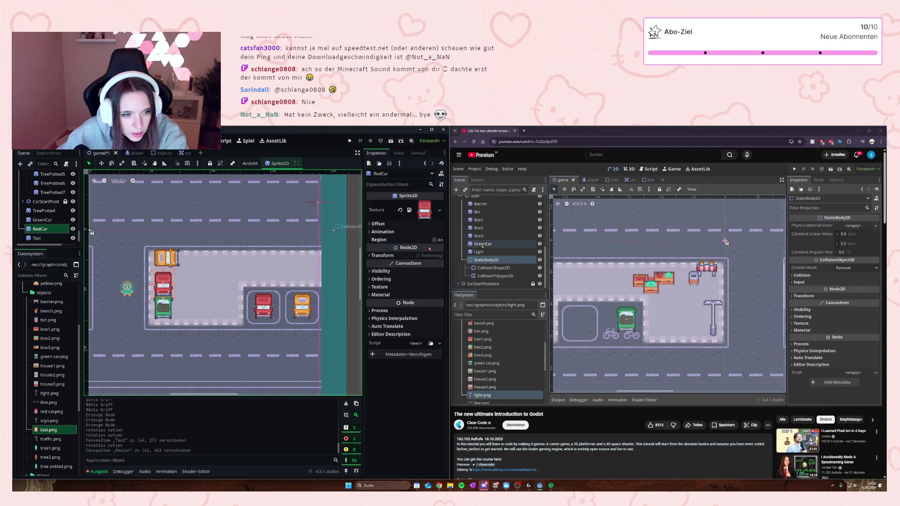
click(163, 307)
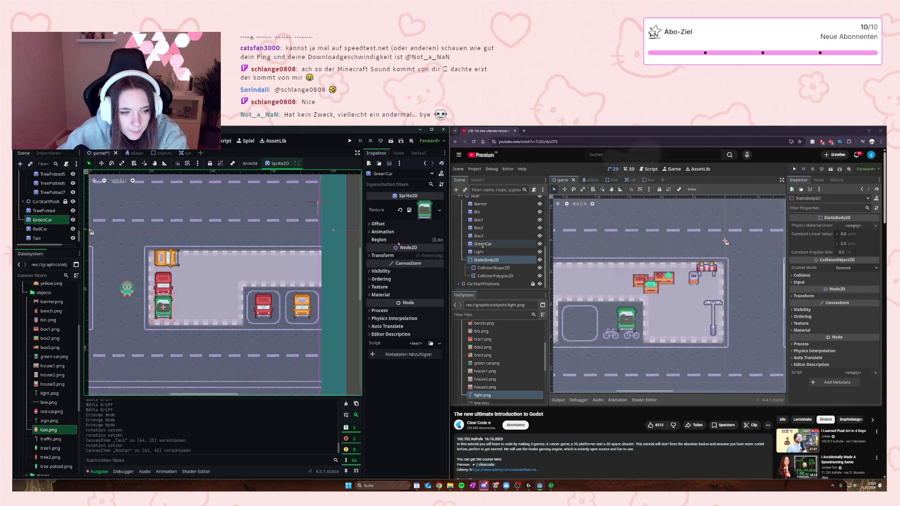
click(375, 279)
click(440, 286)
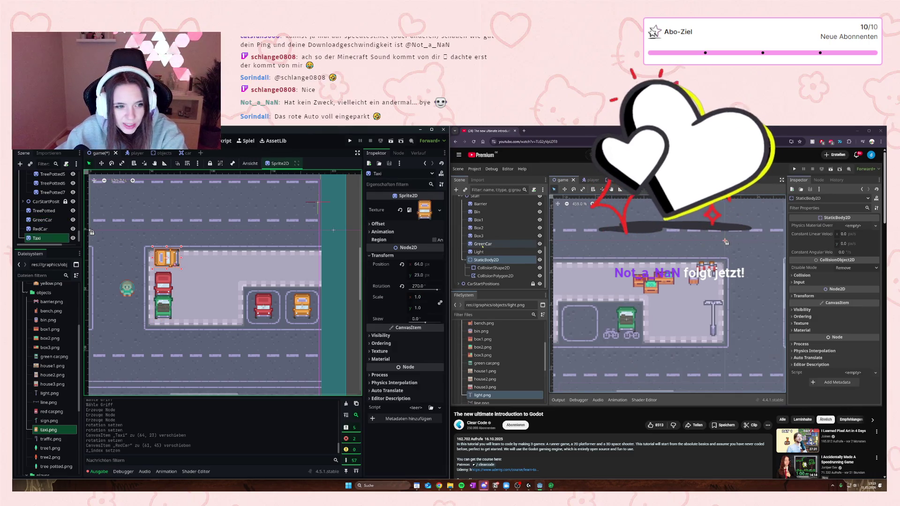
drag(170, 259, 173, 265)
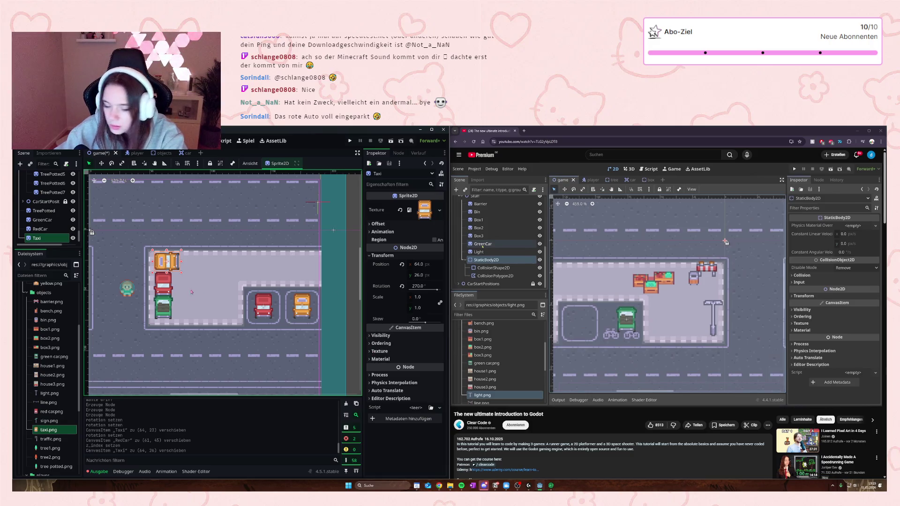
click(162, 369)
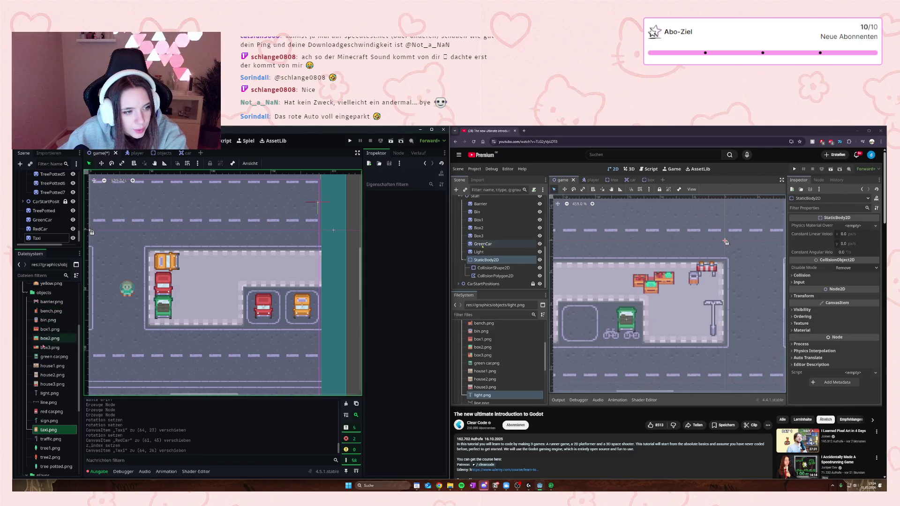
scroll(45, 378, down, 2)
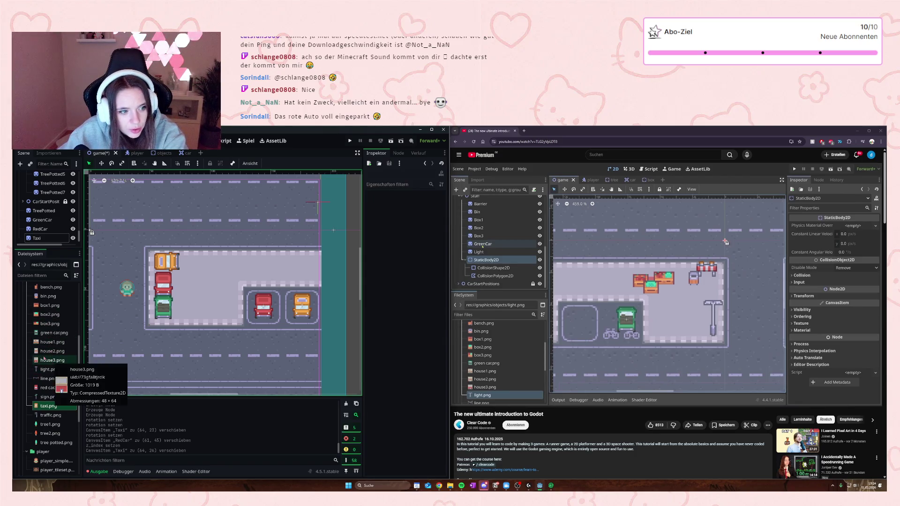
Step: Try a house sprite in the parking lot, then delete the House2 node
click(51, 341)
shift+click(52, 351)
drag(52, 351, 226, 263)
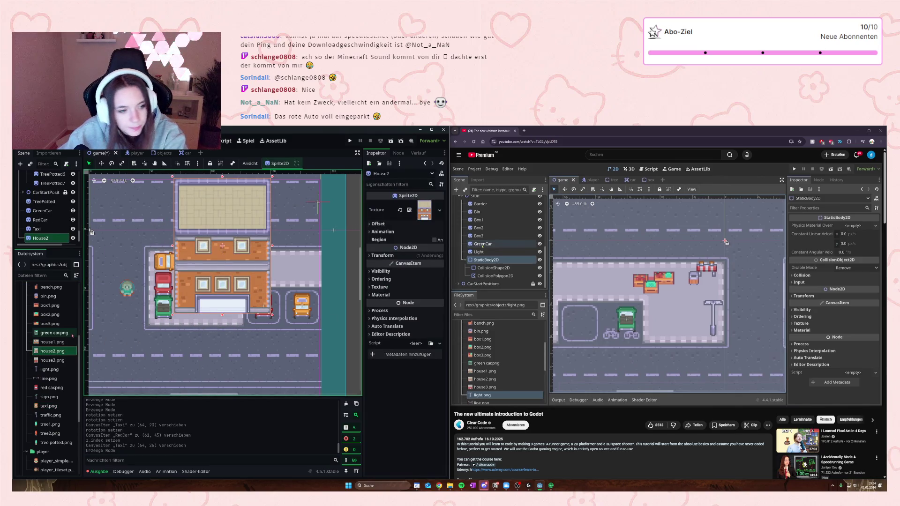
key(Delete)
click(431, 314)
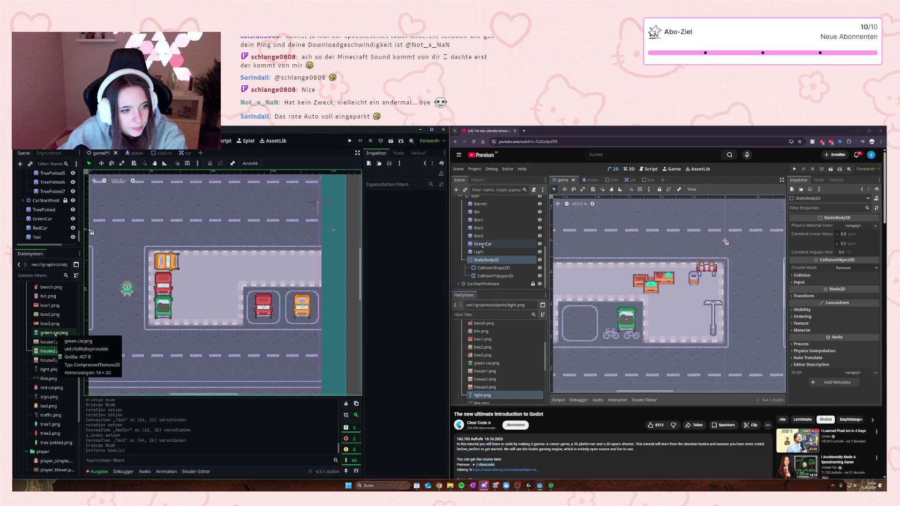
Step: Place a bench and one more object sprite in the parking lot
scroll(48, 345, up, 2)
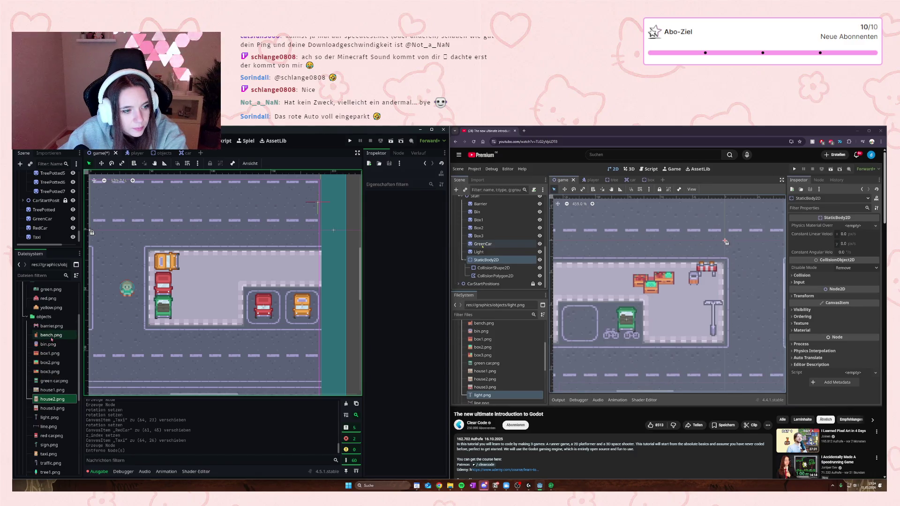
click(53, 335)
mouse_move(49, 336)
mouse_down()
mouse_move(314, 264)
mouse_move(234, 281)
mouse_move(323, 275)
mouse_move(315, 276)
mouse_up()
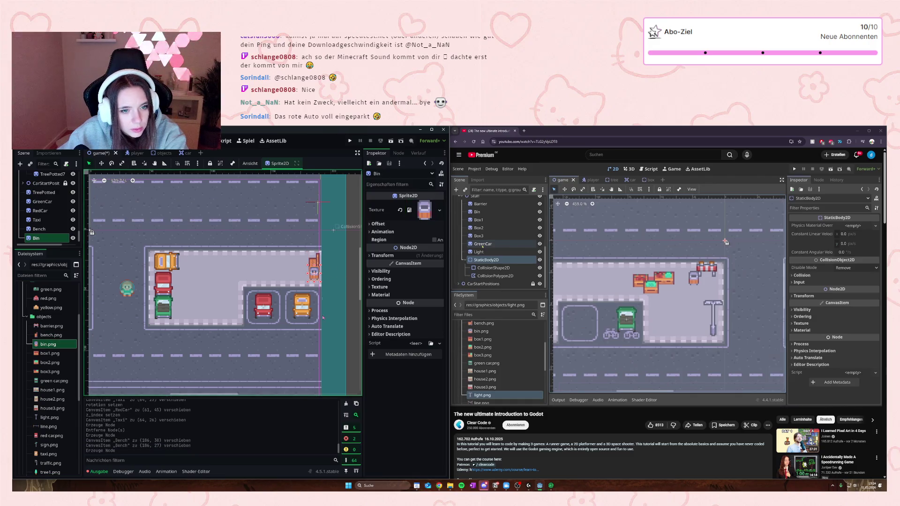
scroll(44, 363, down, 2)
scroll(43, 363, down, 2)
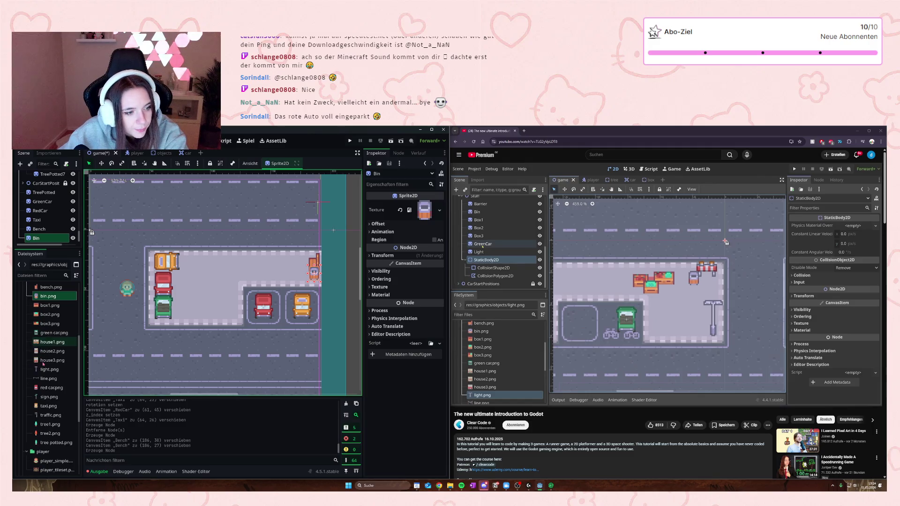
mouse_move(42, 371)
mouse_down()
mouse_move(78, 361)
mouse_move(174, 276)
mouse_move(175, 264)
mouse_up()
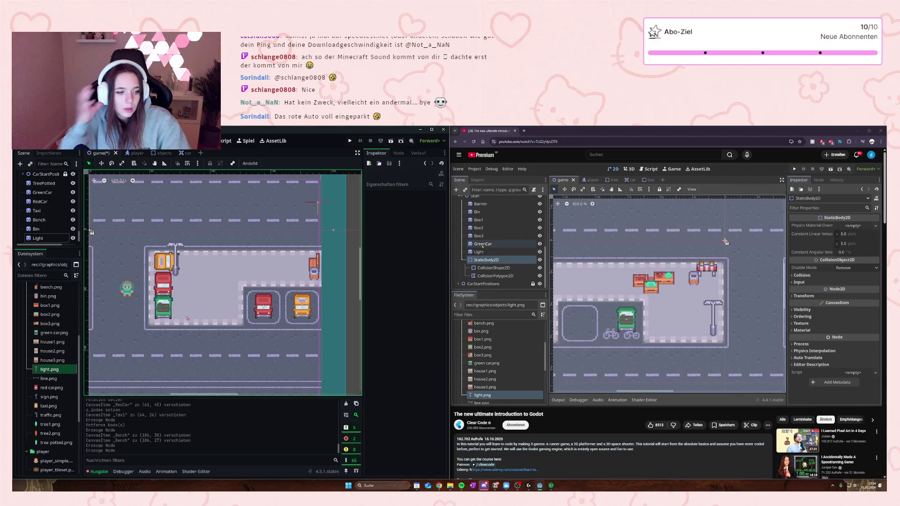
Step: Drop a box2 crate and a potted tree into the start area beside the bench and bin
scroll(47, 332, up, 5)
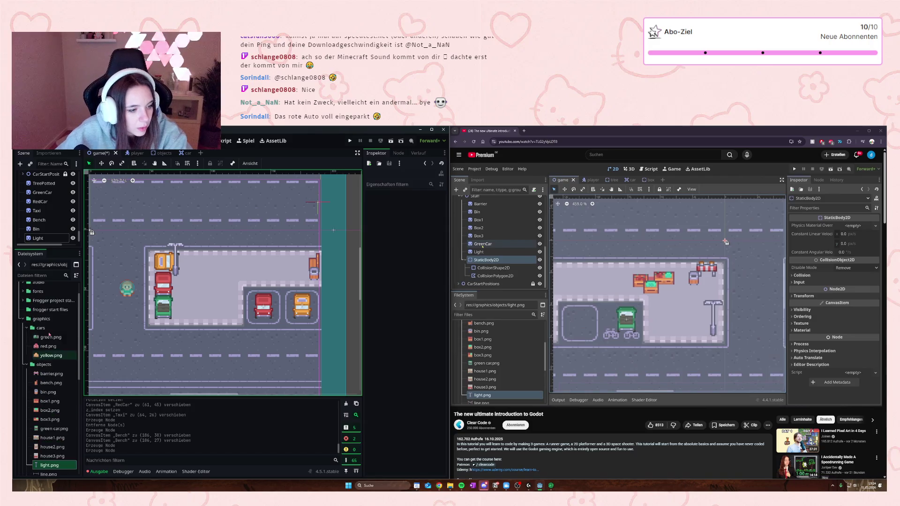
mouse_move(50, 401)
mouse_down()
mouse_move(71, 396)
mouse_move(182, 290)
mouse_move(183, 315)
mouse_up()
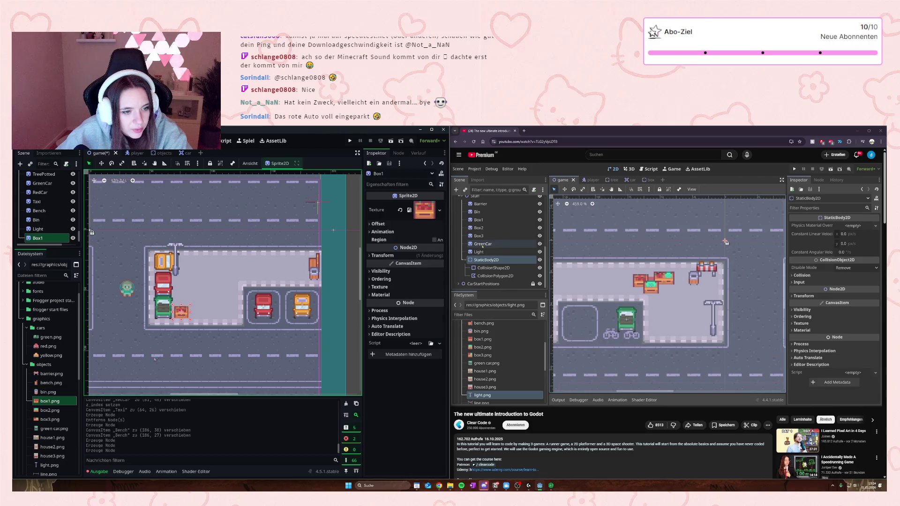
click(43, 412)
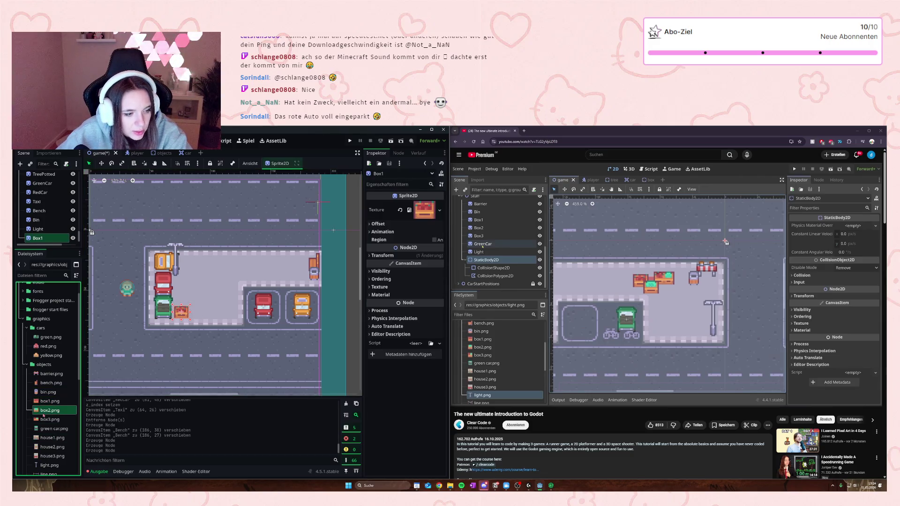
drag(46, 411, 231, 316)
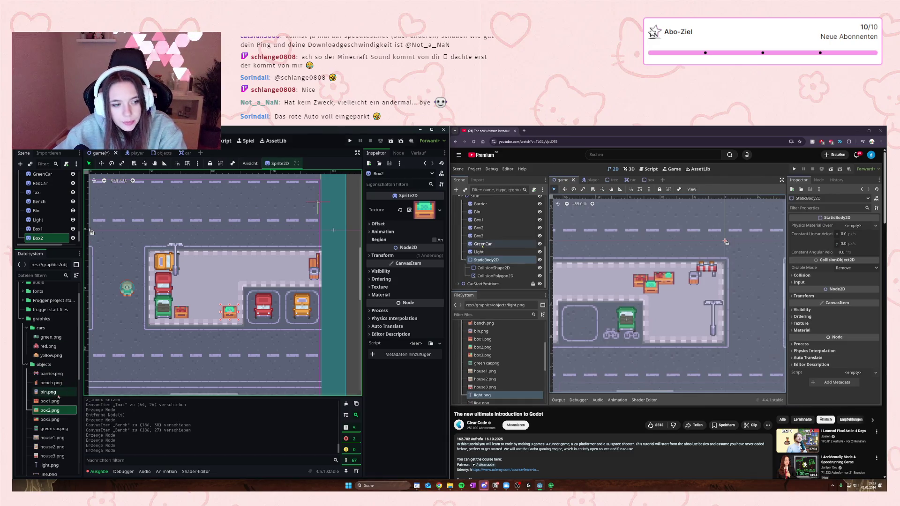
scroll(49, 363, down, 2)
click(50, 351)
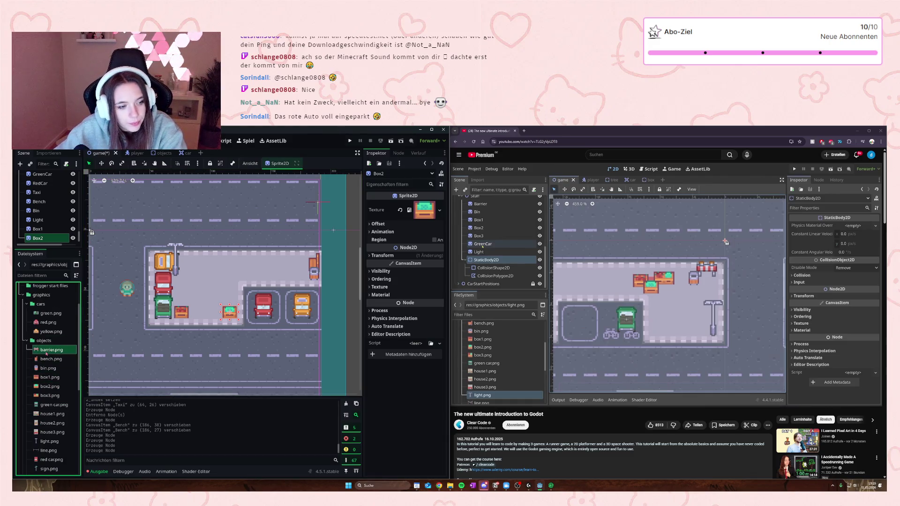
scroll(54, 398, down, 5)
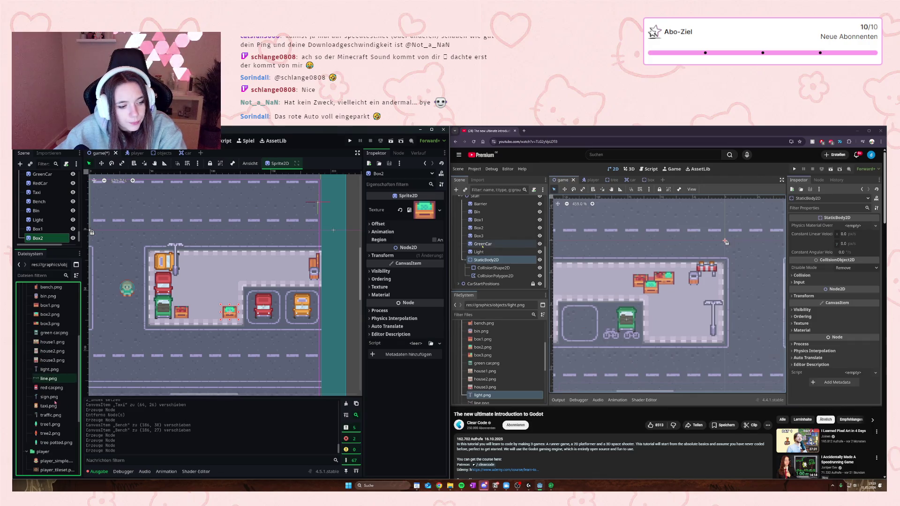
mouse_move(54, 442)
mouse_down()
mouse_move(250, 270)
mouse_move(199, 300)
mouse_move(225, 312)
mouse_move(214, 302)
mouse_up()
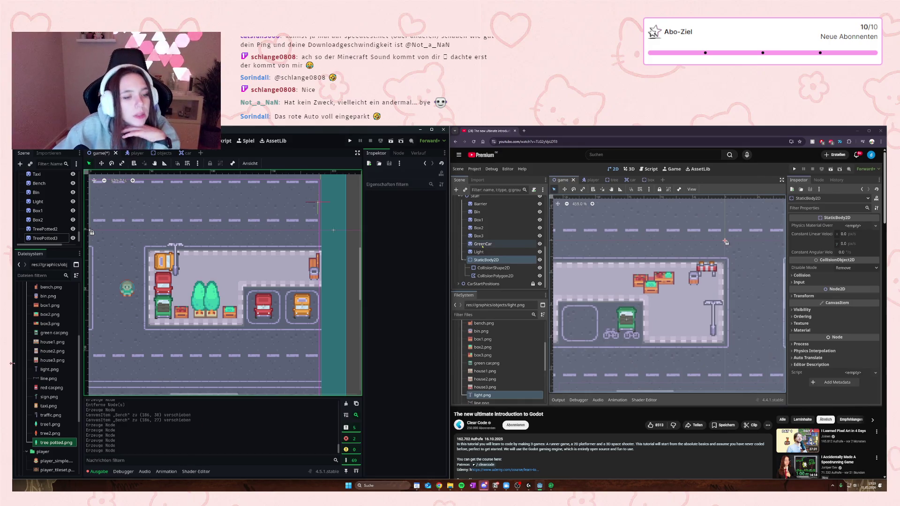
scroll(49, 392, up, 3)
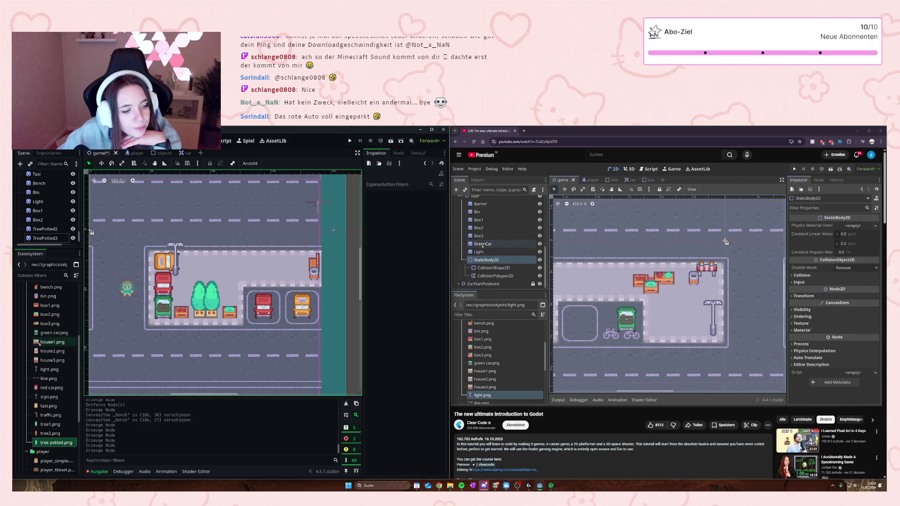
scroll(40, 347, down, 3)
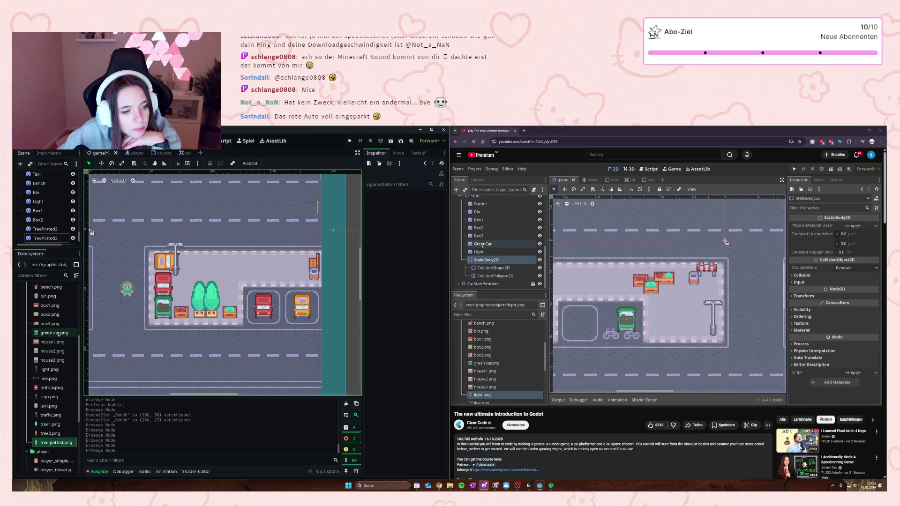
scroll(58, 334, up, 3)
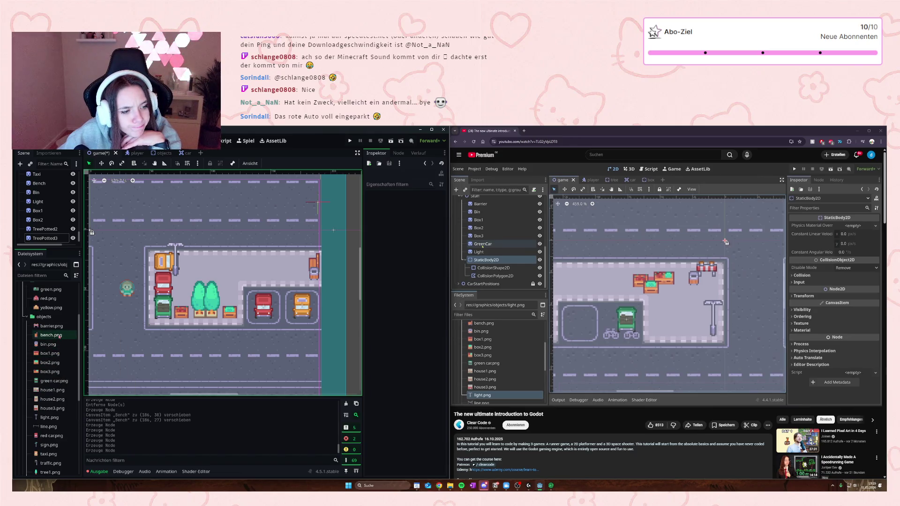
Step: Drop a second green car and a sign into the parking lot, shrinking the sign to 0.56 scale
mouse_move(54, 380)
mouse_down()
mouse_move(65, 403)
mouse_move(232, 281)
mouse_move(241, 294)
mouse_up()
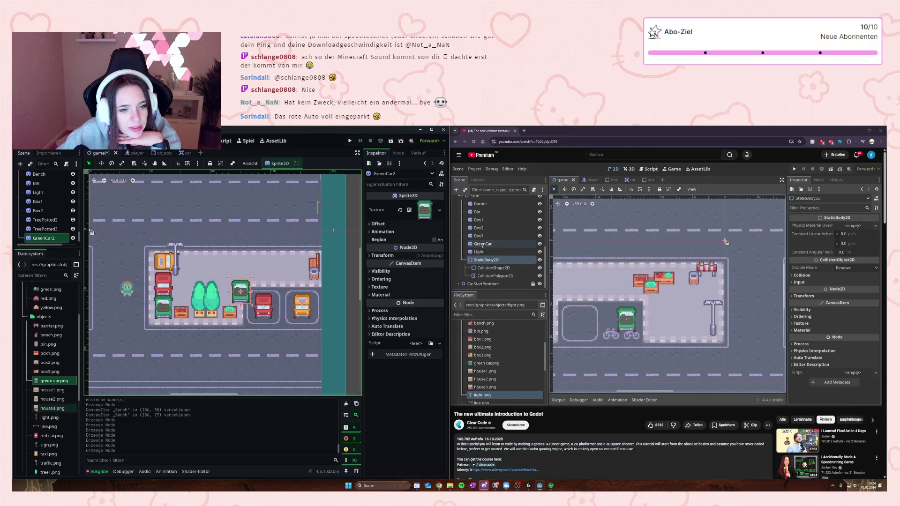
scroll(53, 437, down, 2)
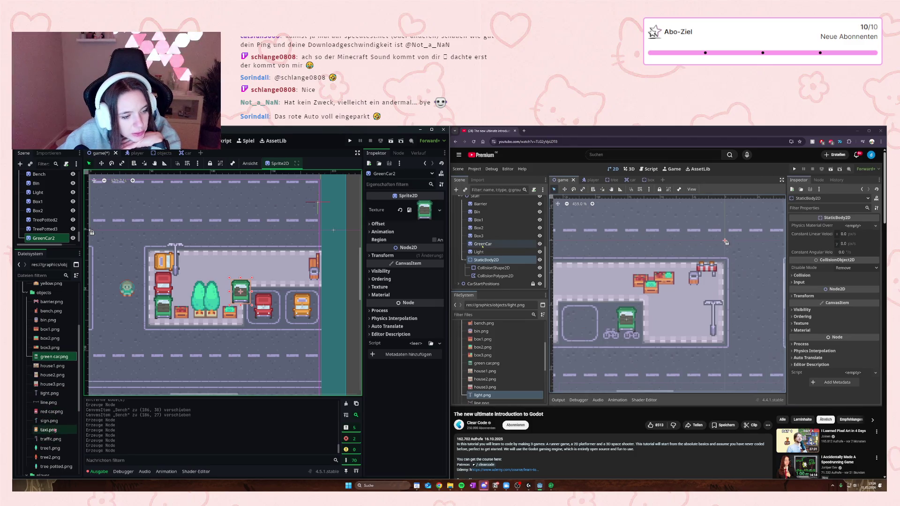
mouse_move(56, 394)
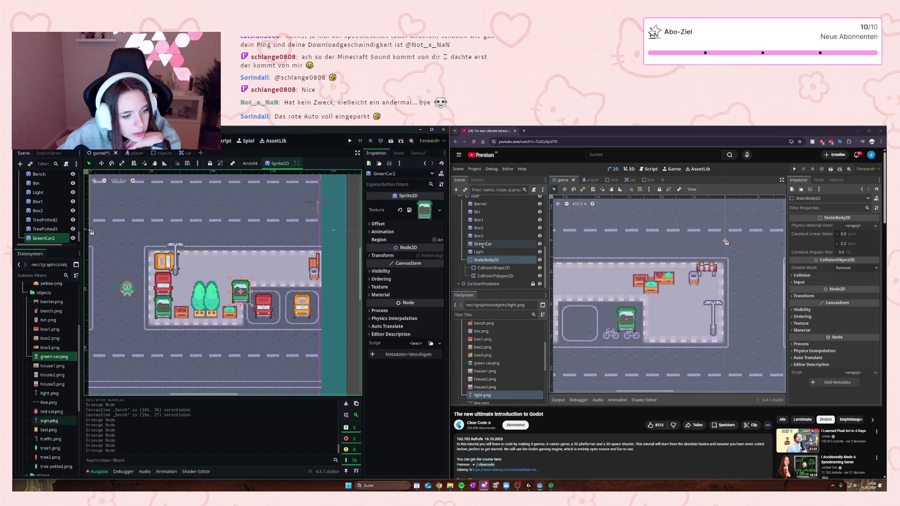
mouse_move(49, 421)
mouse_down()
mouse_move(112, 362)
mouse_move(296, 277)
mouse_move(281, 278)
mouse_up()
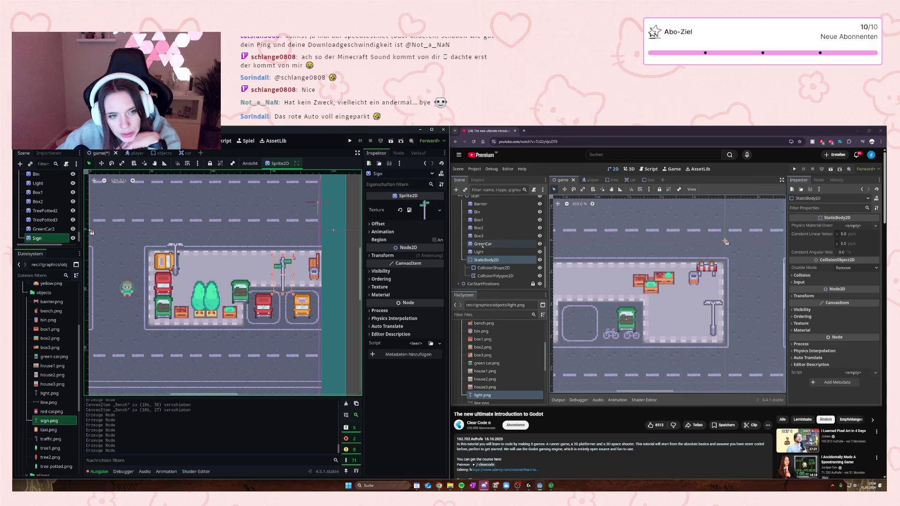
drag(293, 256, 283, 274)
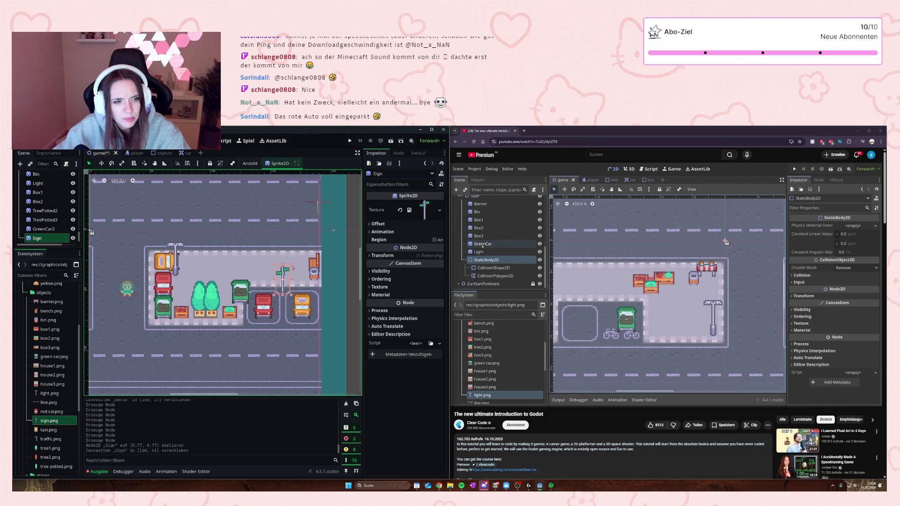
drag(291, 266, 284, 278)
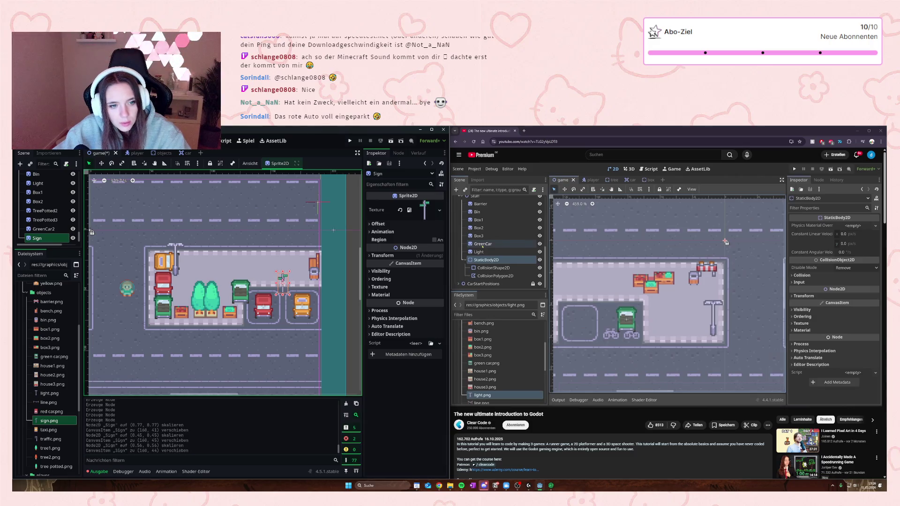
click(284, 352)
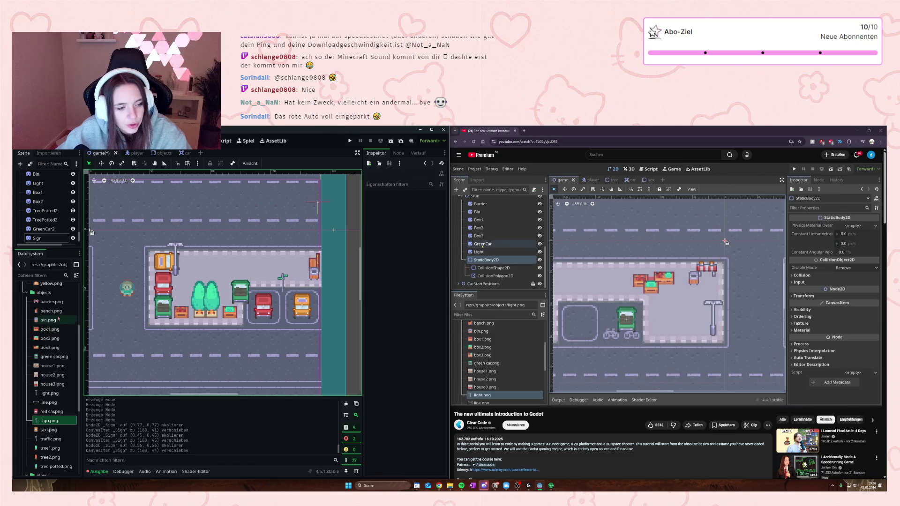
scroll(35, 206, up, 3)
scroll(36, 206, down, 1)
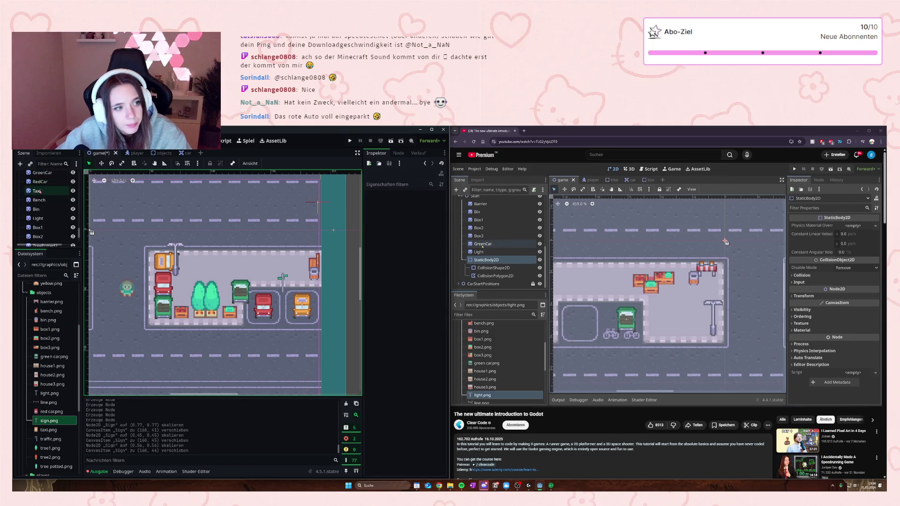
Step: Select the 13 new props from TreePotted to Sign and reparent them in the hierarchy
click(36, 225)
scroll(42, 211, up, 1)
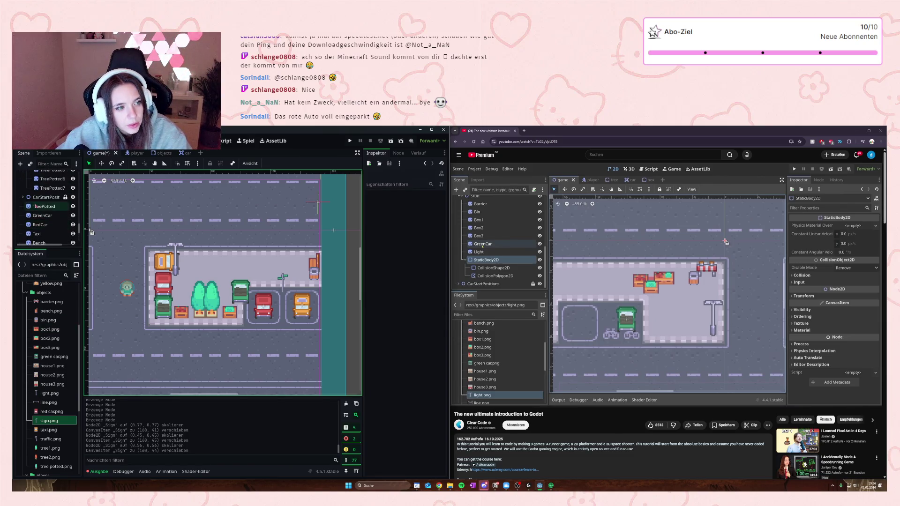
click(35, 206)
scroll(42, 220, down, 5)
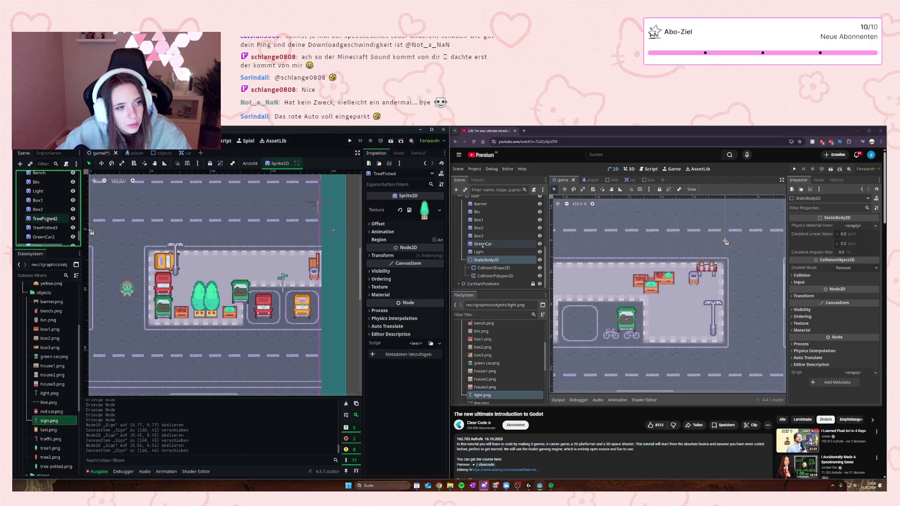
shift+click(47, 237)
scroll(43, 234, up, 3)
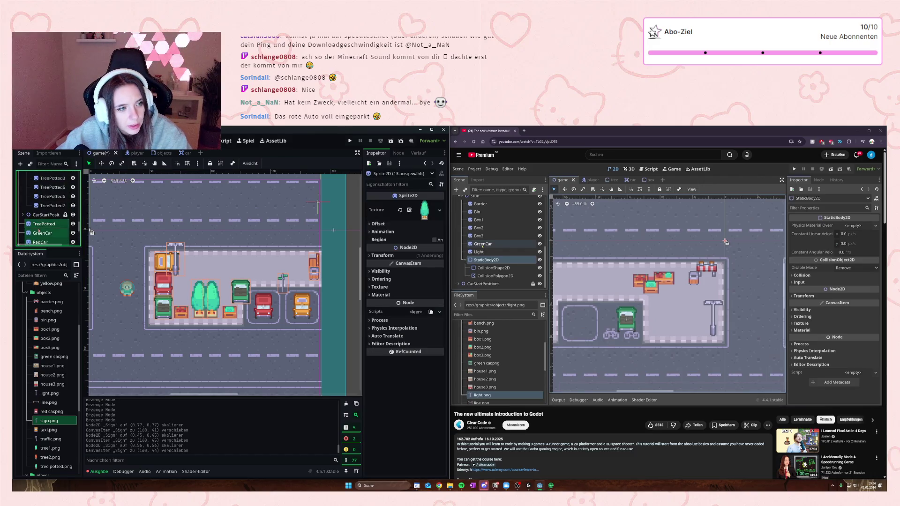
drag(41, 229, 41, 208)
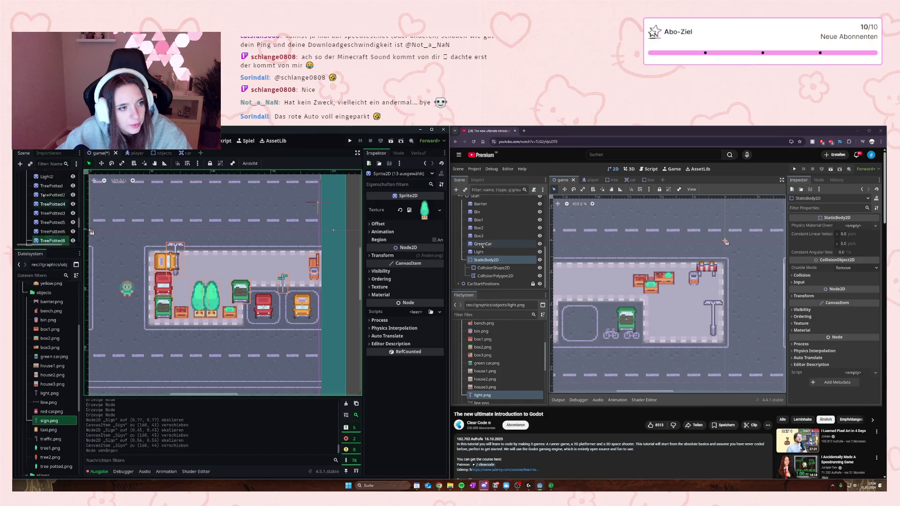
scroll(43, 206, up, 3)
Step: Add a CollisionPolygon2D child node under StaticBody2D
click(49, 188)
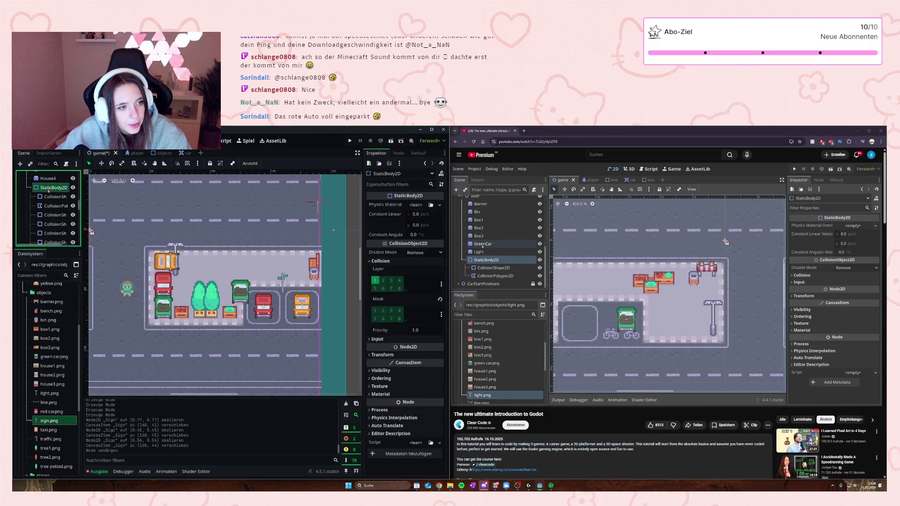
right_click(49, 187)
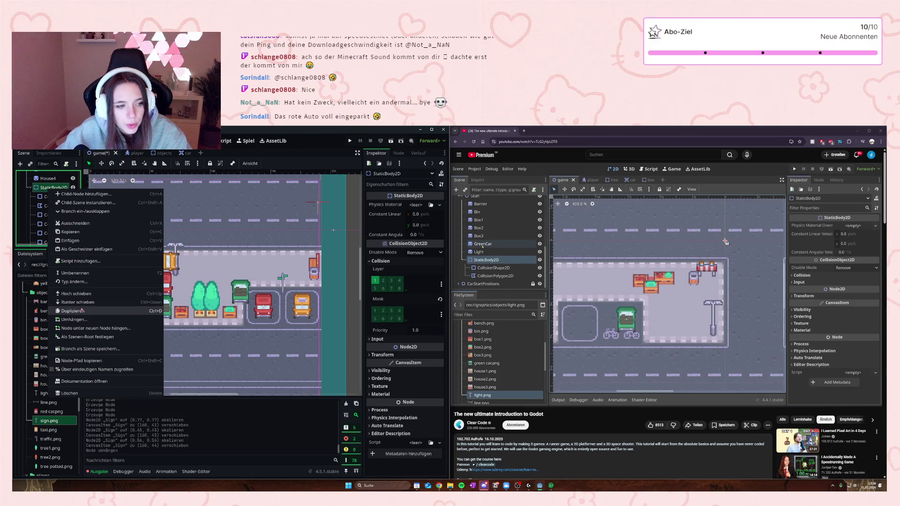
click(85, 197)
text(coll)
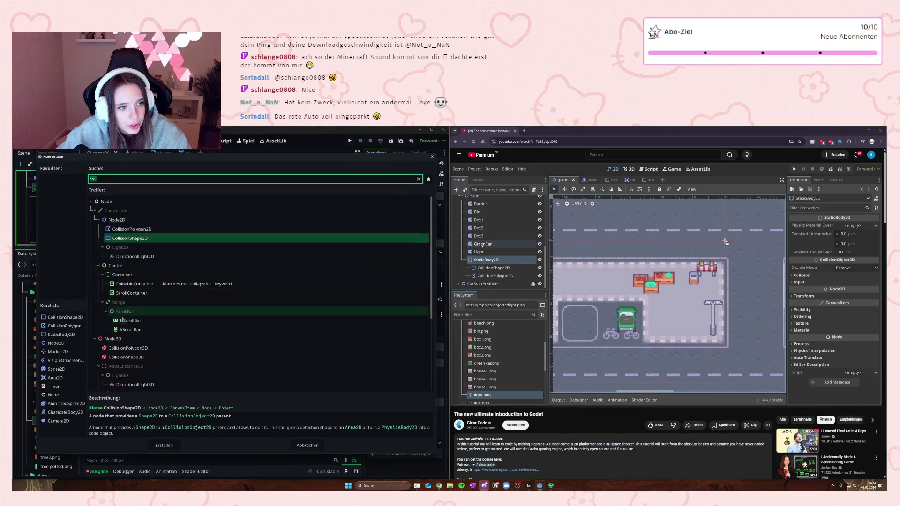
click(144, 229)
click(171, 445)
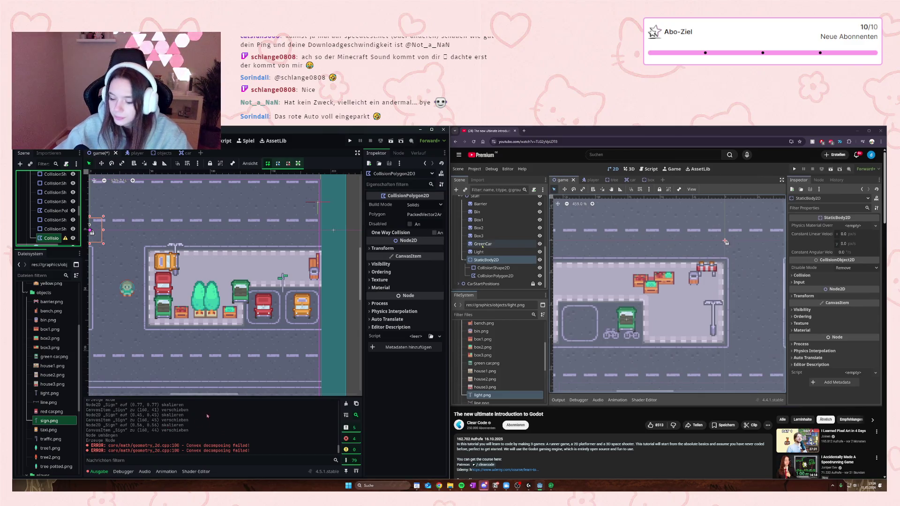
click(266, 169)
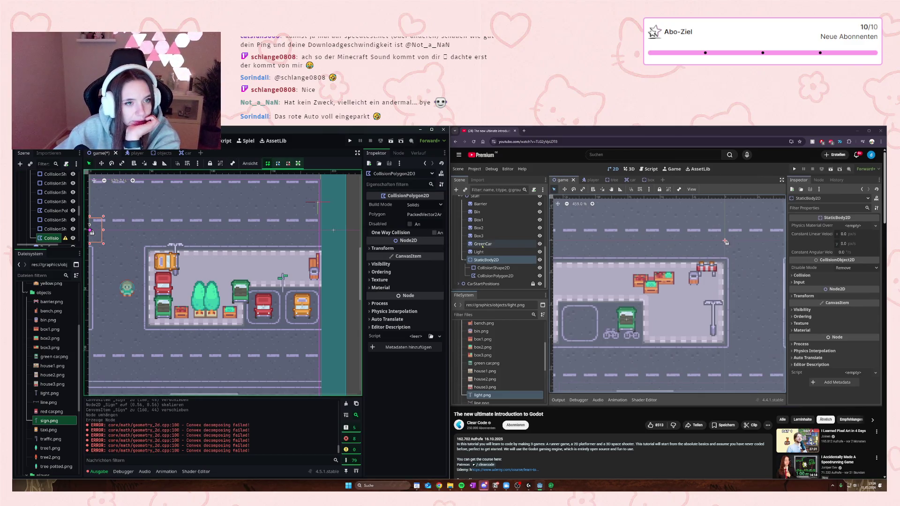
Step: Draw the collision polygon around the new trees, boxes and green car, adjusting a point beside the car
click(155, 252)
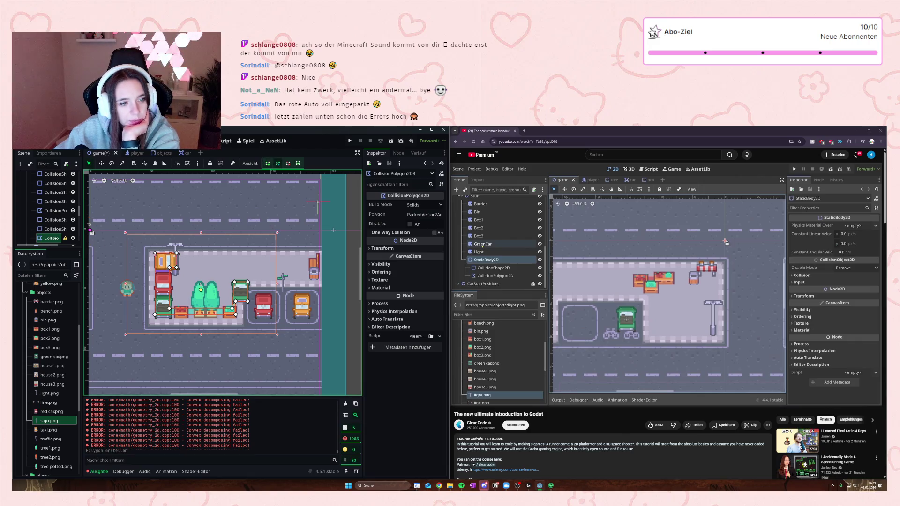
scroll(242, 302, up, 4)
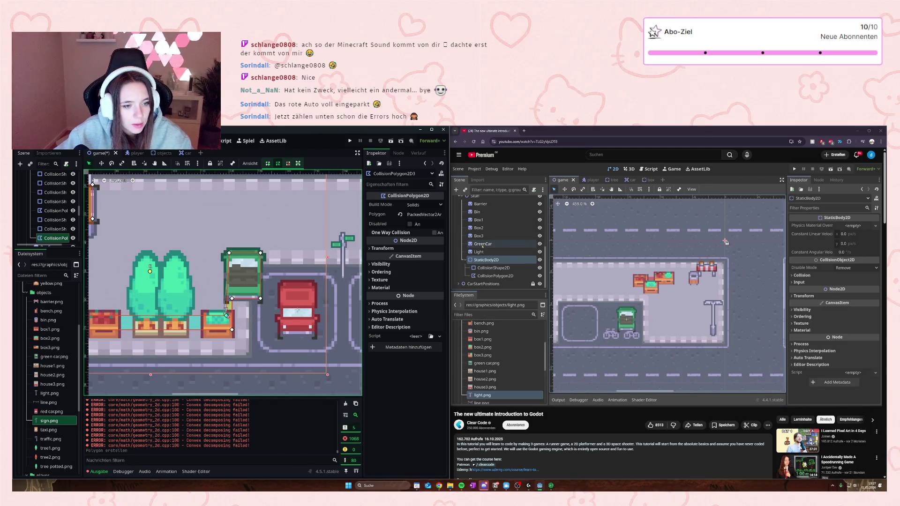
drag(226, 315, 227, 314)
scroll(225, 281, down, 2)
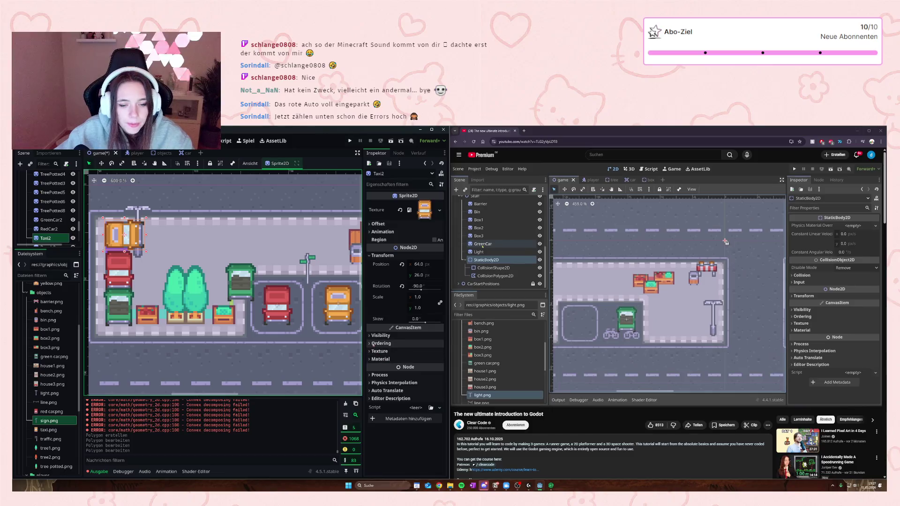
Step: Set Taxi2's Z Index to -1 so it draws behind the neighbouring props
click(380, 343)
click(438, 354)
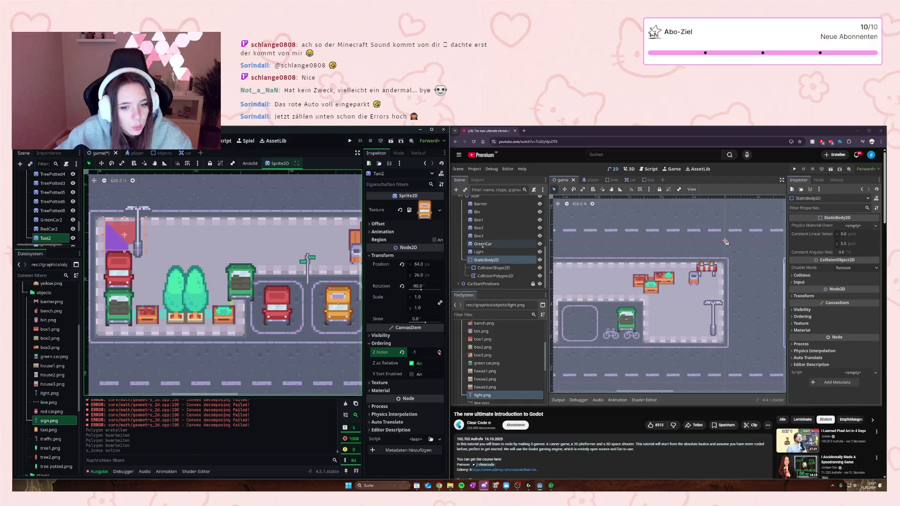
click(439, 350)
click(138, 214)
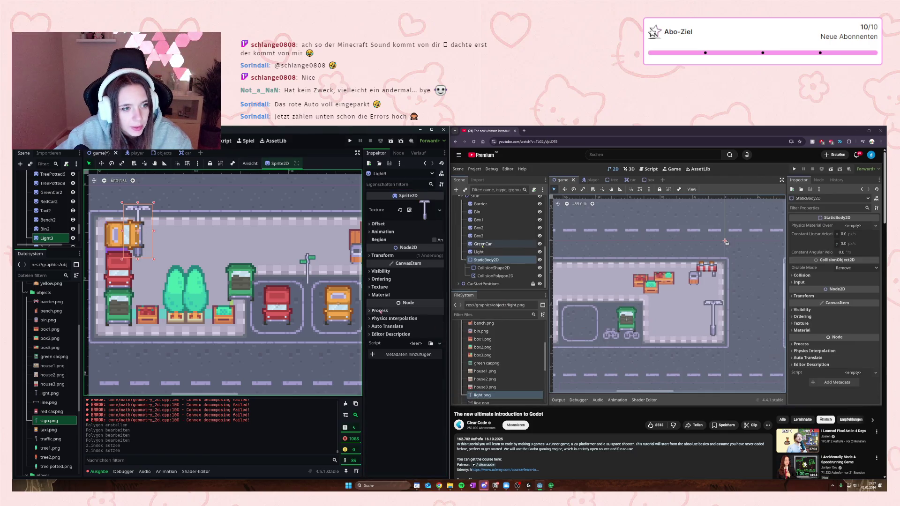
Step: Set the Light3 lamp's Z Index to 1 under Ordering
click(373, 279)
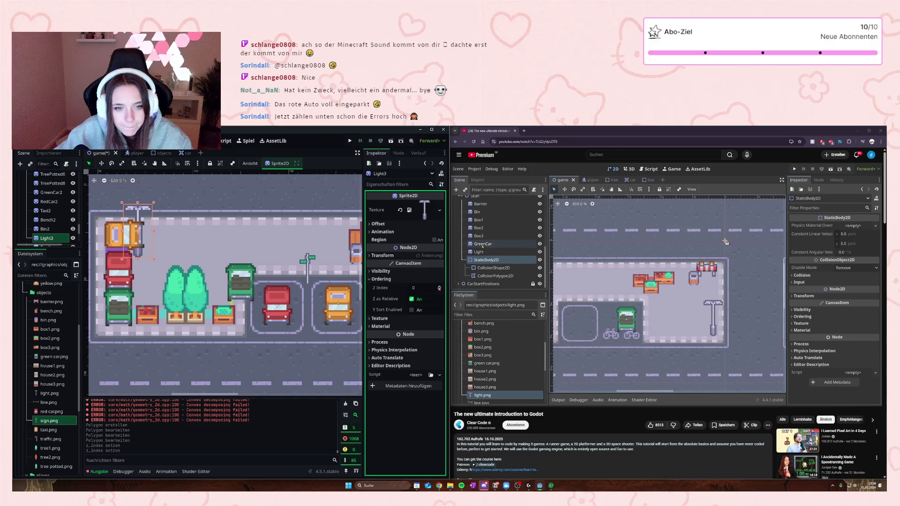
click(439, 286)
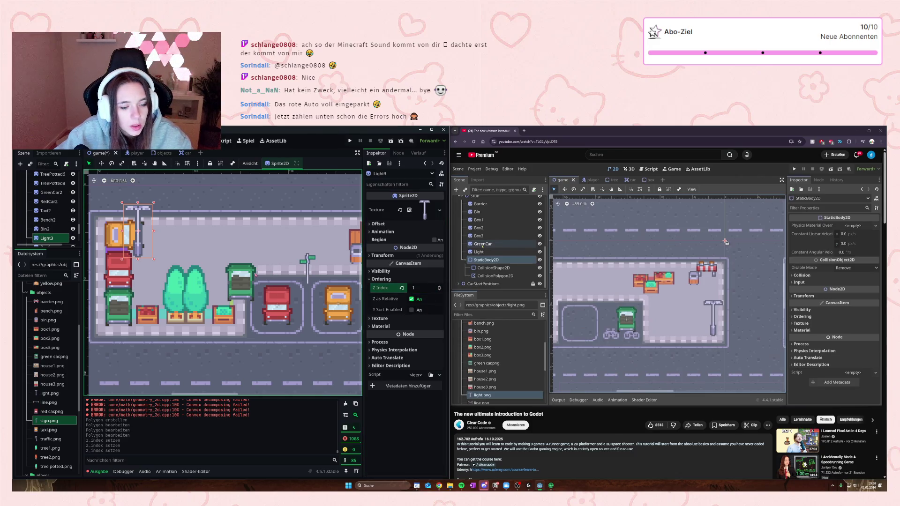
scroll(328, 266, right, 5)
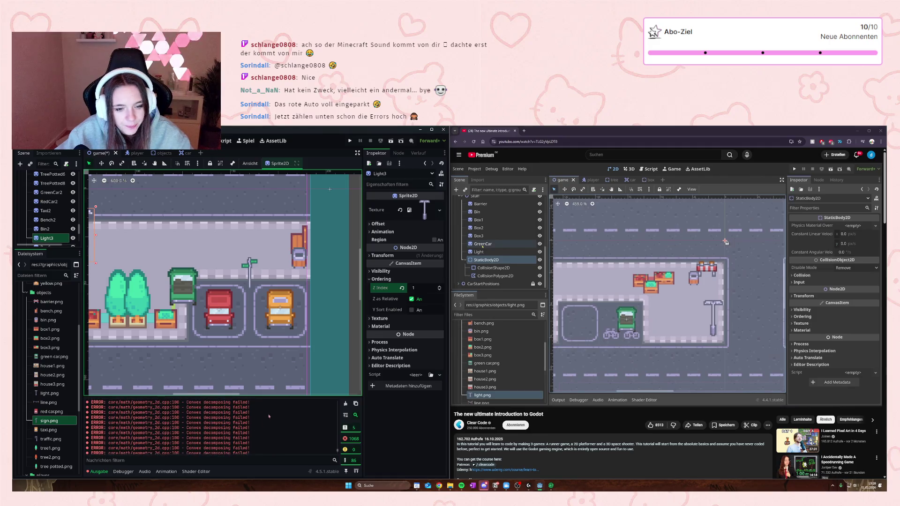
Step: Clear the convex-decomposition errors from the output log
click(346, 404)
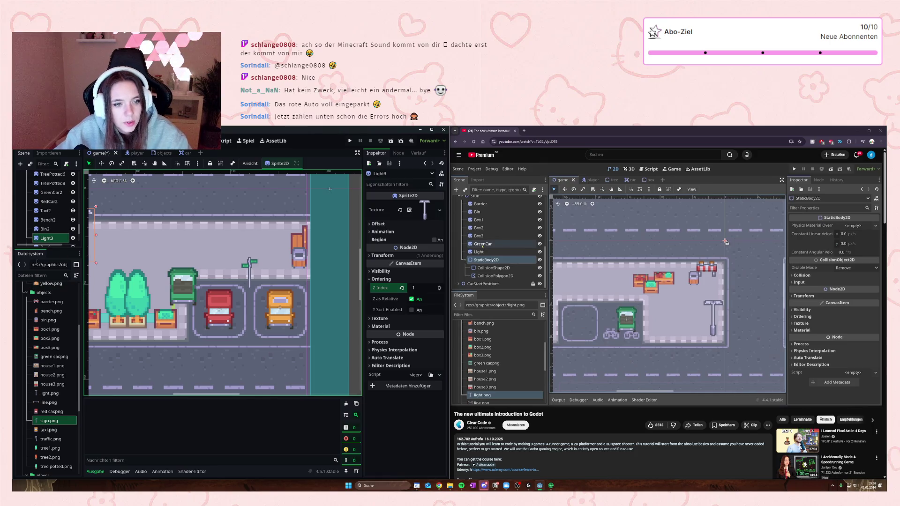
scroll(42, 201, up, 3)
scroll(42, 200, down, 5)
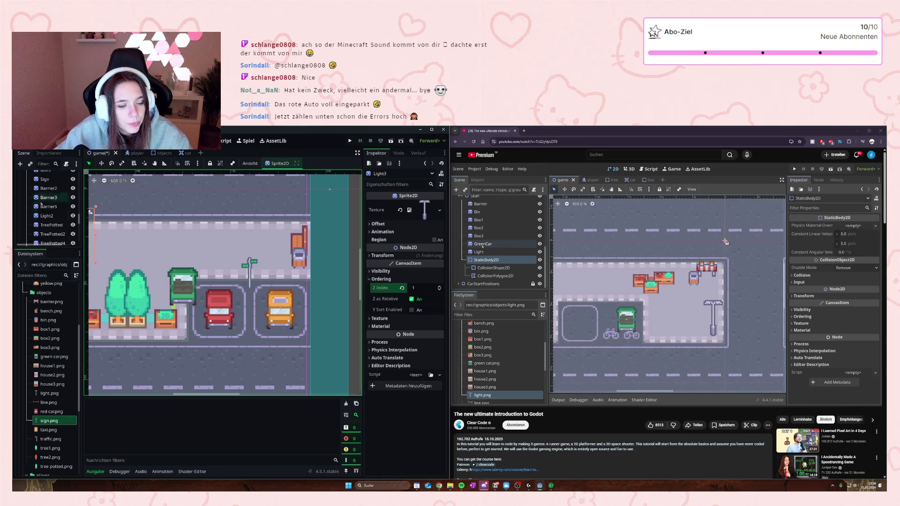
click(52, 220)
Step: Remove a CollisionPolygon2D mistakenly added under StaticBody2D
scroll(47, 209, up, 3)
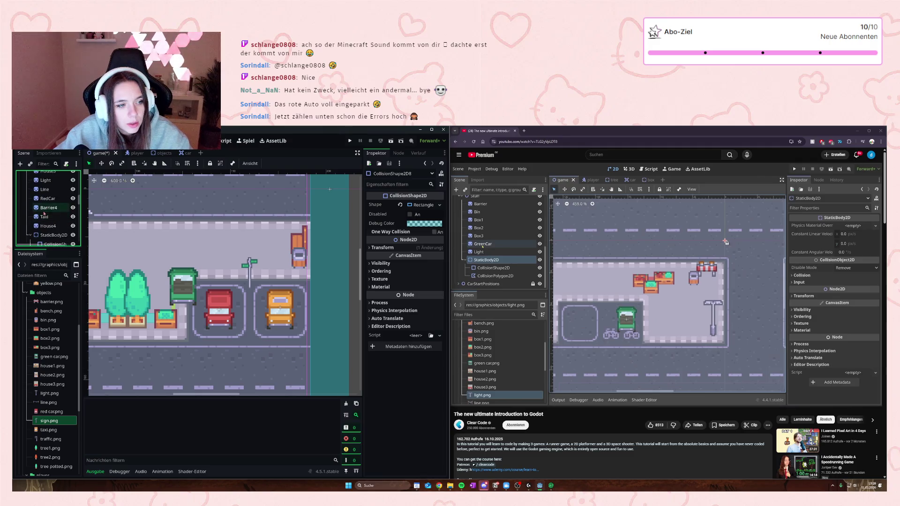
right_click(52, 227)
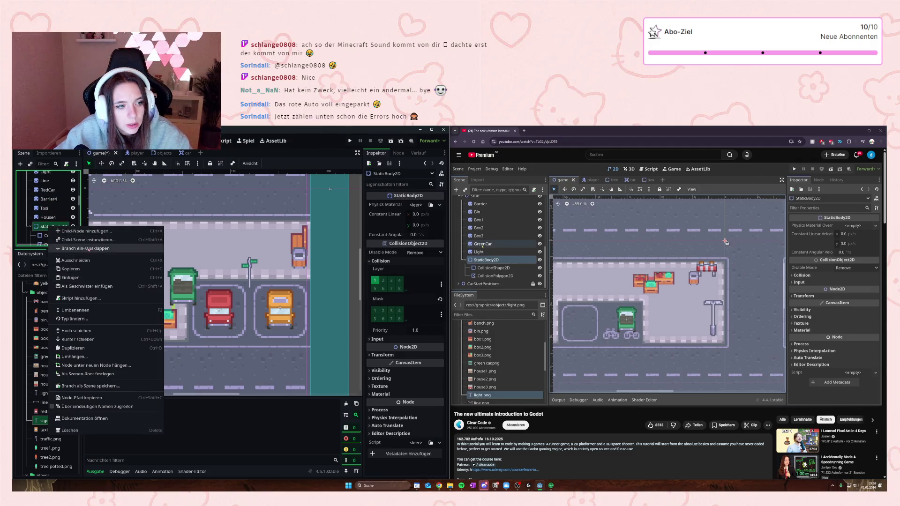
click(87, 231)
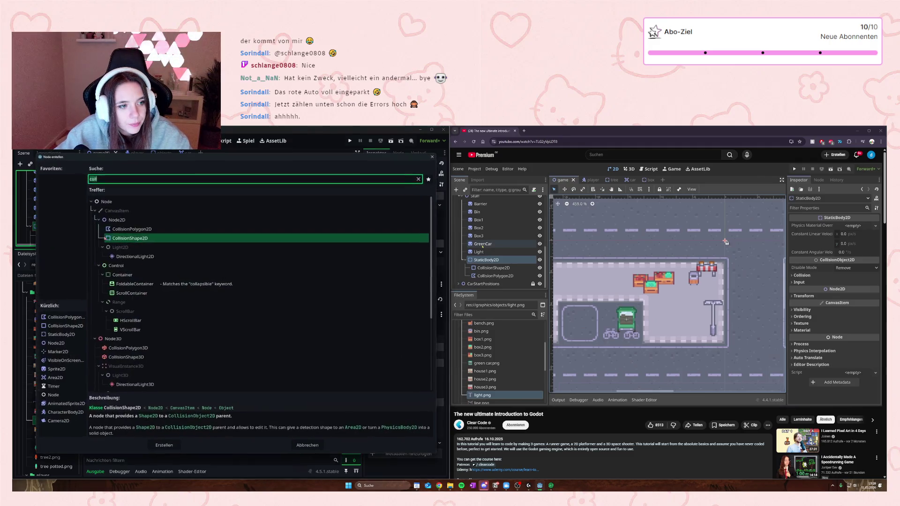
click(136, 228)
click(163, 445)
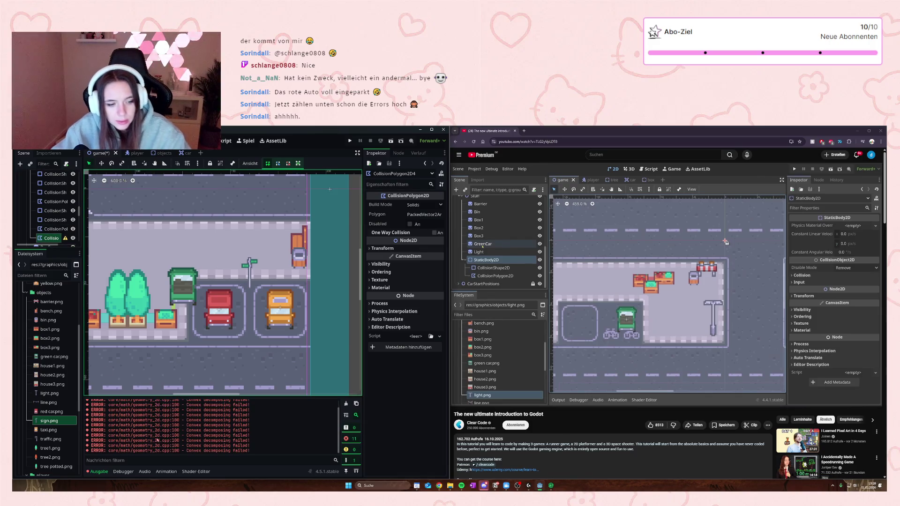
click(48, 239)
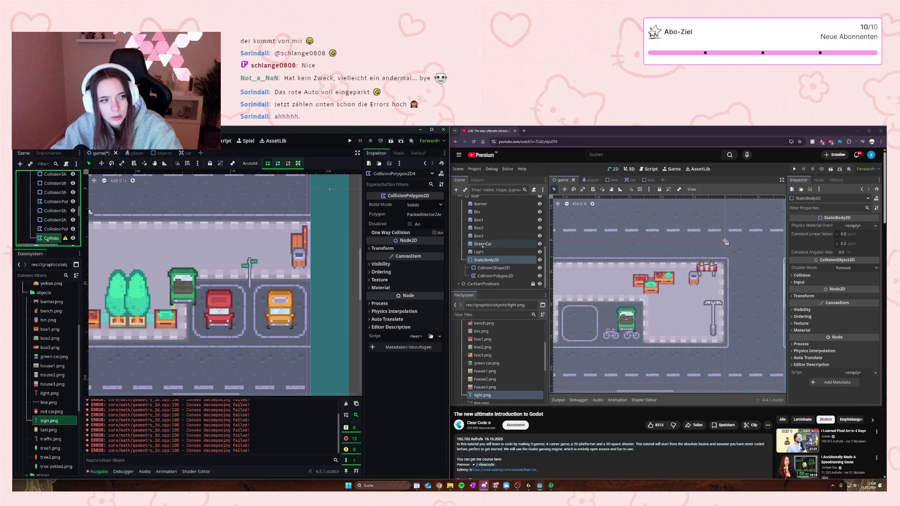
key(Delete)
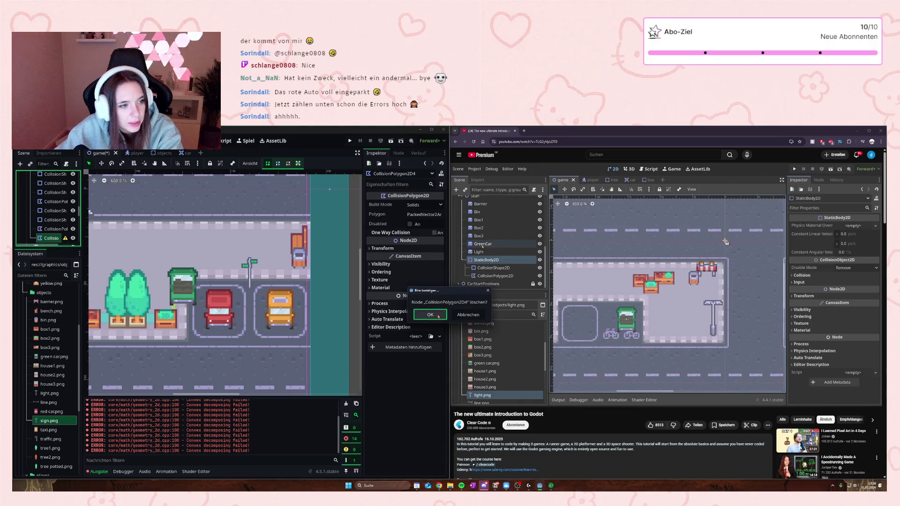
key(Return)
scroll(52, 206, up, 3)
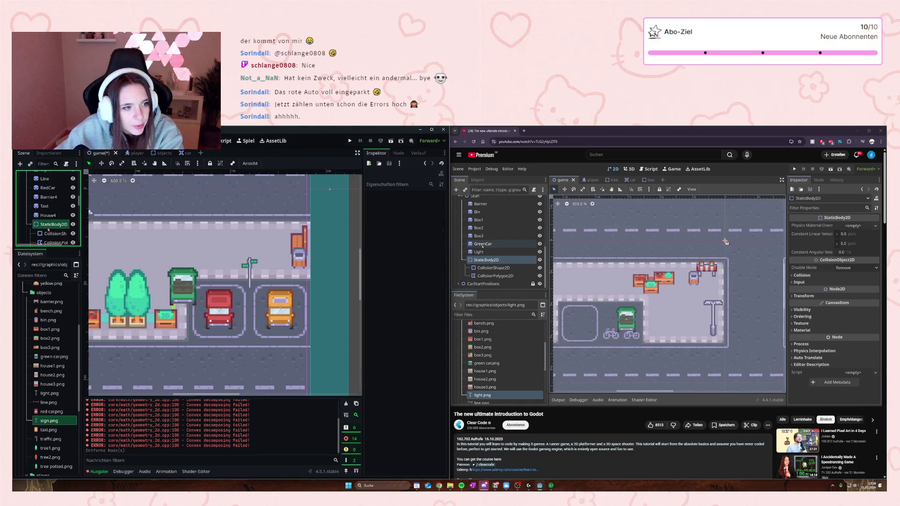
Step: Add a CollisionShape2D under StaticBody2D with a new RectangleShape2D
right_click(53, 225)
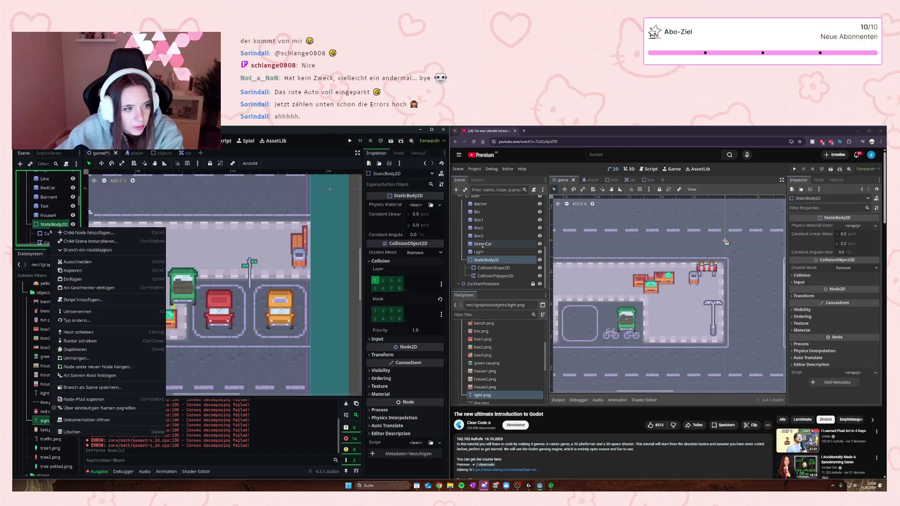
click(86, 232)
text(coll)
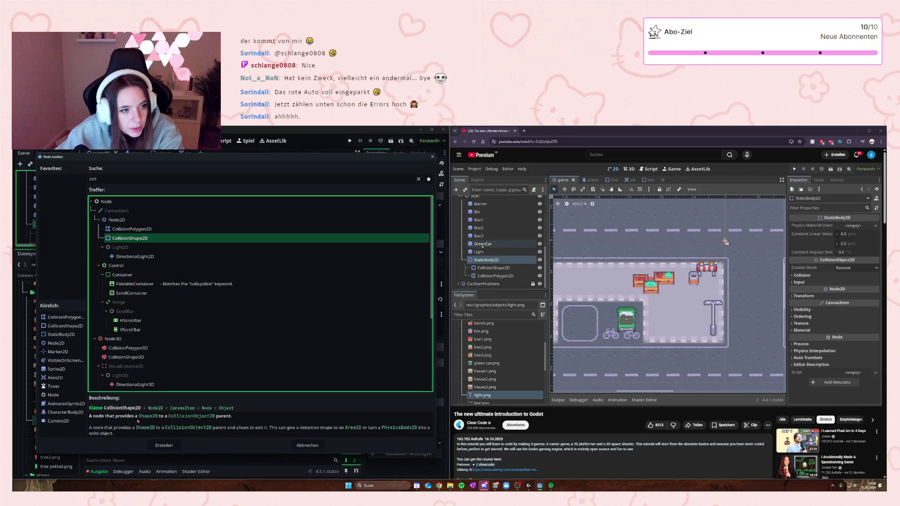
click(161, 445)
scroll(154, 281, down, 3)
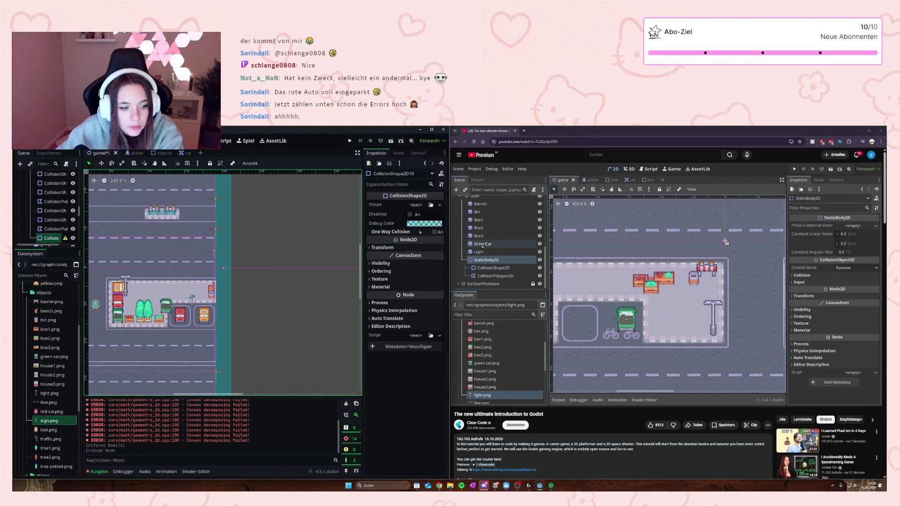
click(415, 205)
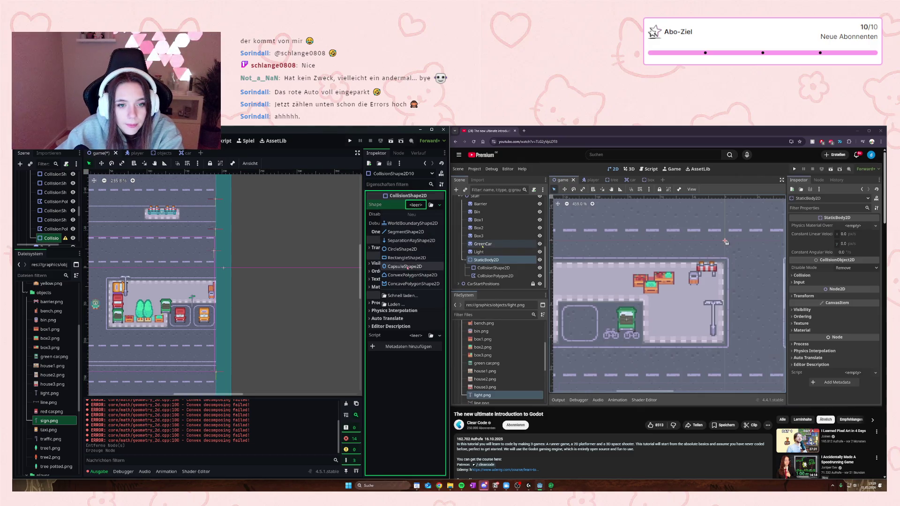
click(406, 258)
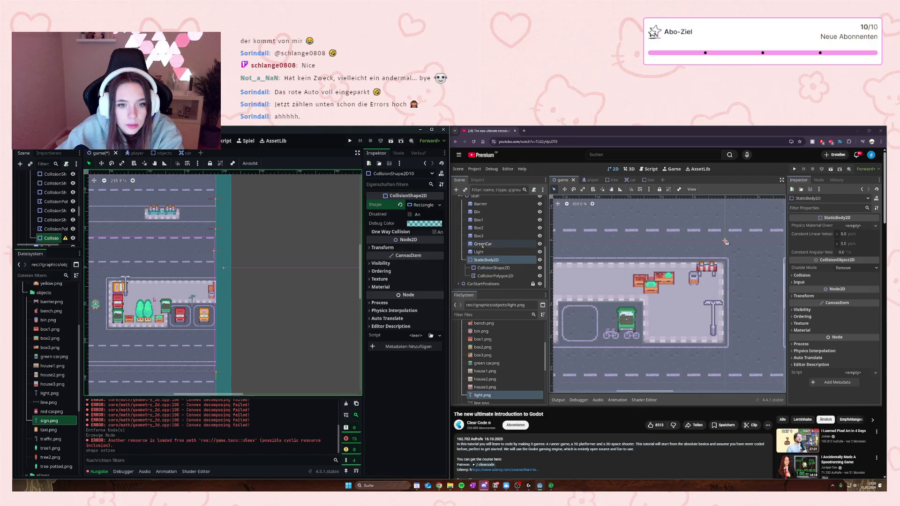
scroll(128, 300, up, 2)
scroll(127, 300, down, 4)
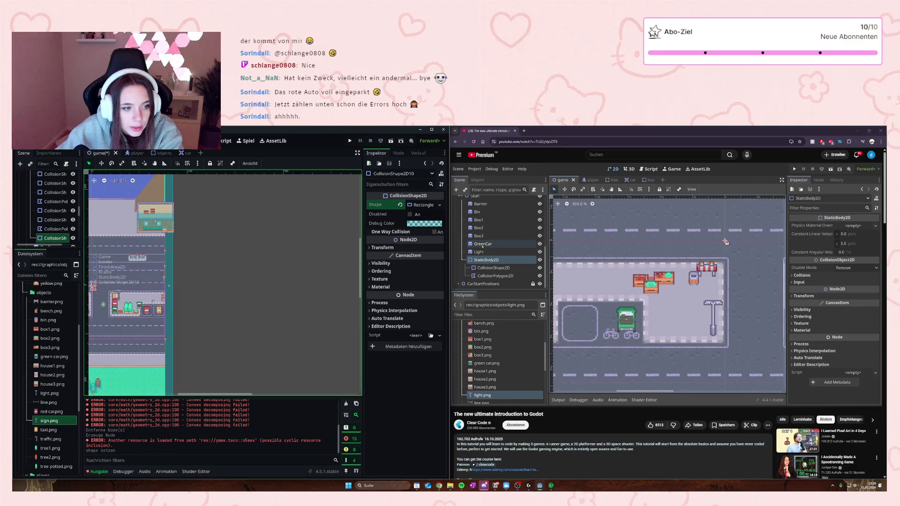
Step: Move the rectangle collision onto the sign pole's base beside the parked cars
mouse_move(110, 293)
mouse_down()
mouse_move(103, 304)
mouse_move(106, 288)
mouse_move(186, 306)
mouse_move(164, 327)
mouse_up()
scroll(105, 288, up, 8)
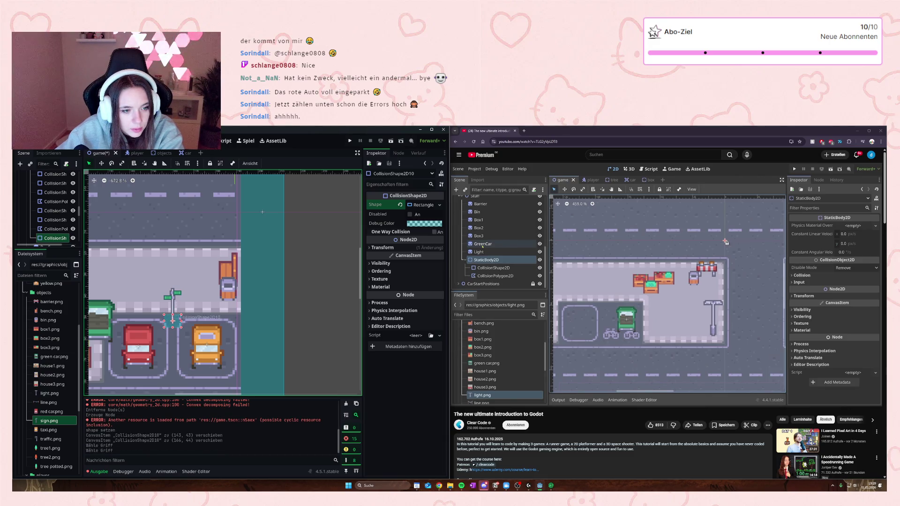
click(205, 302)
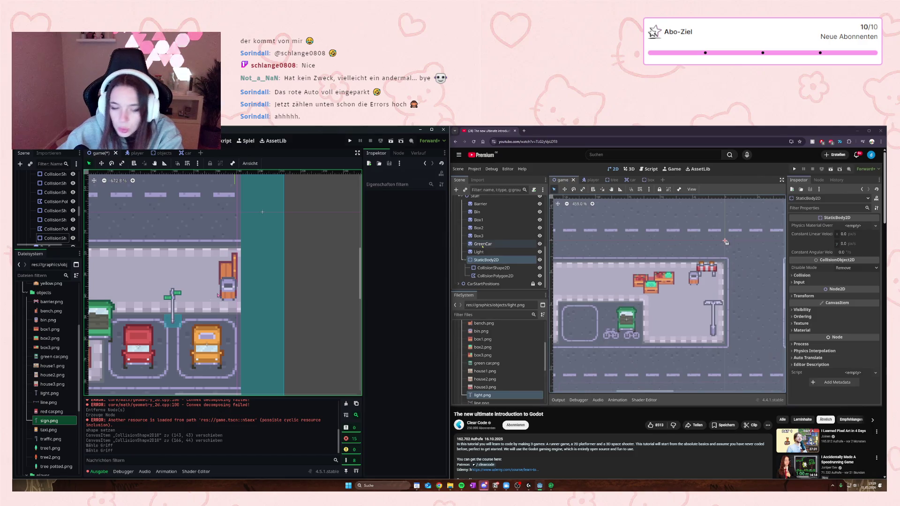
scroll(43, 215, up, 3)
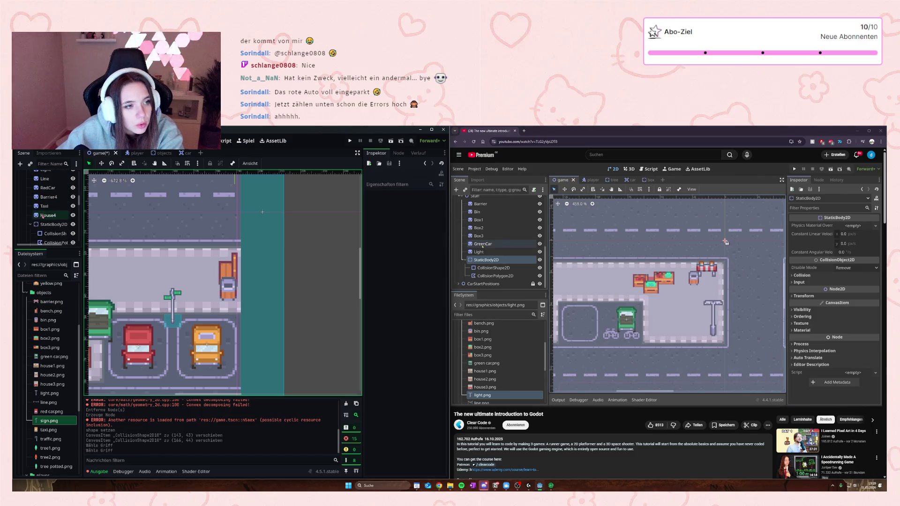
Step: Add another CollisionShape2D under StaticBody2D with a new RectangleShape2D
click(47, 224)
right_click(47, 224)
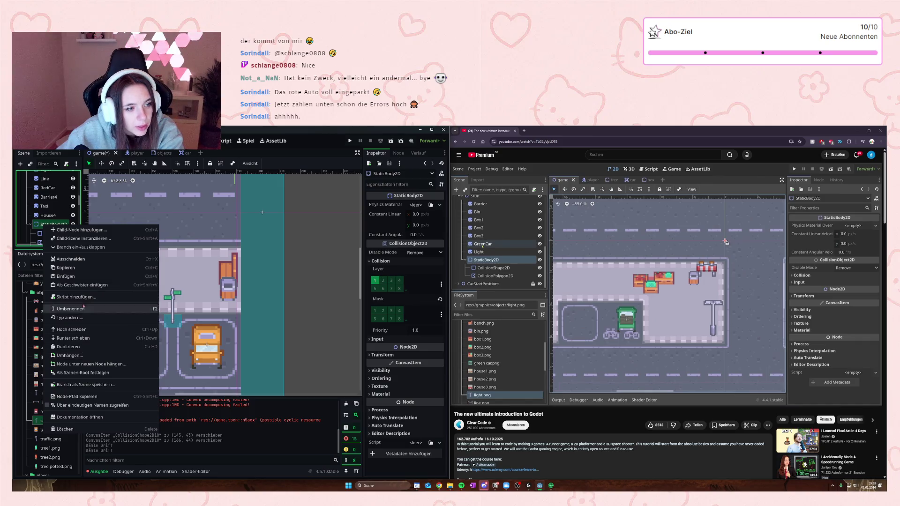
click(82, 230)
text(coll)
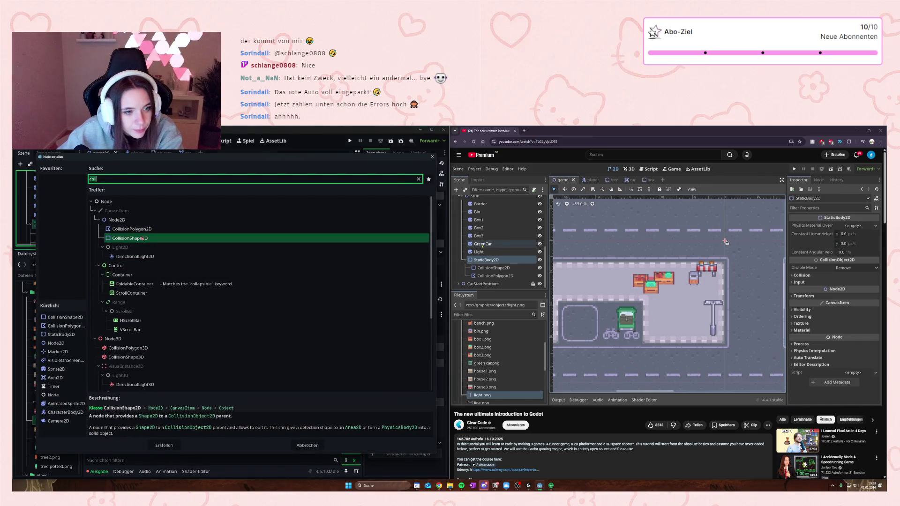
click(164, 445)
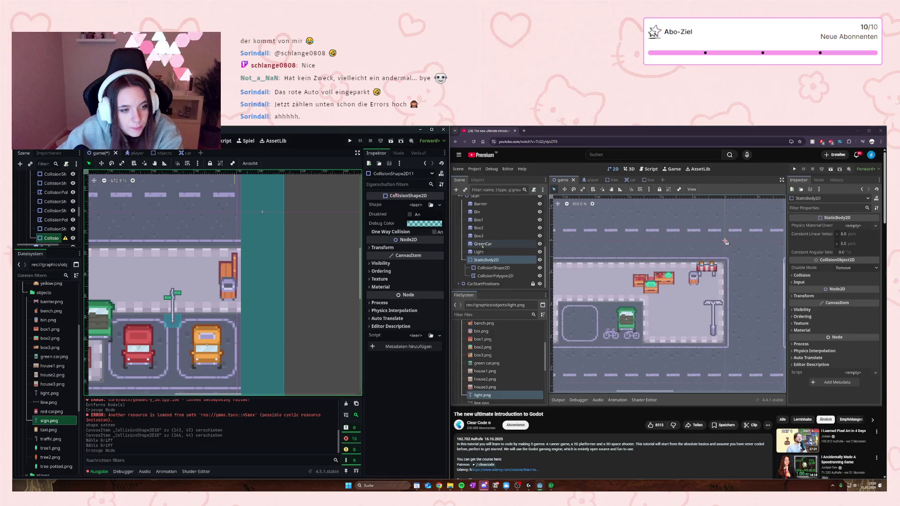
click(416, 205)
click(398, 266)
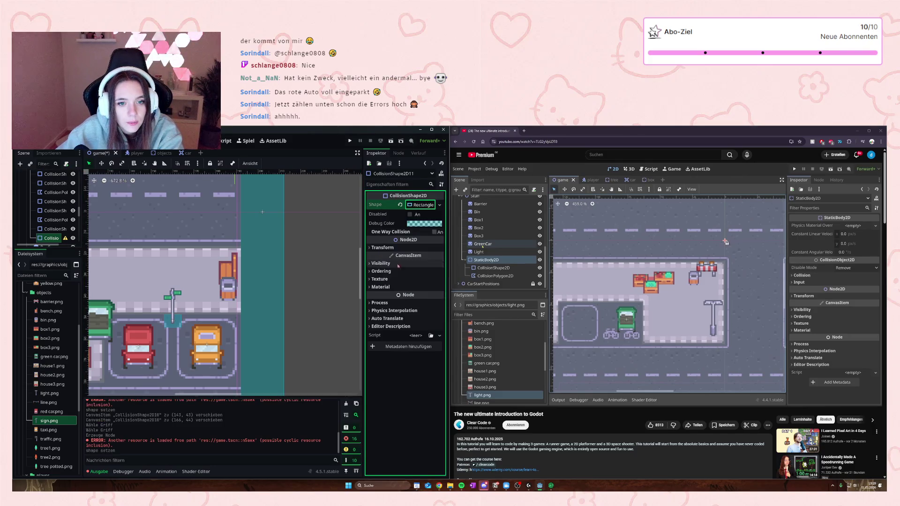
scroll(282, 315, down, 6)
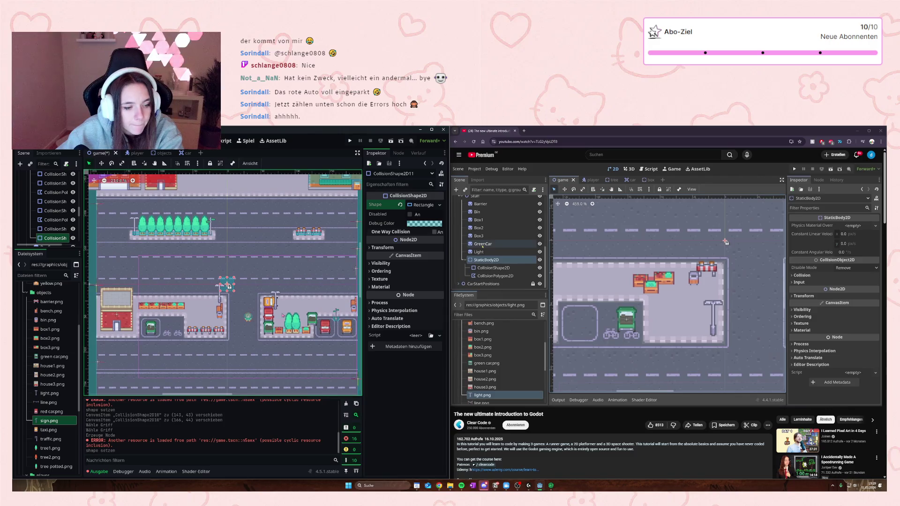
Step: Move the rectangle to the lot's upper-right edge and resize it to fit around the car
drag(226, 283, 334, 286)
scroll(328, 288, up, 2)
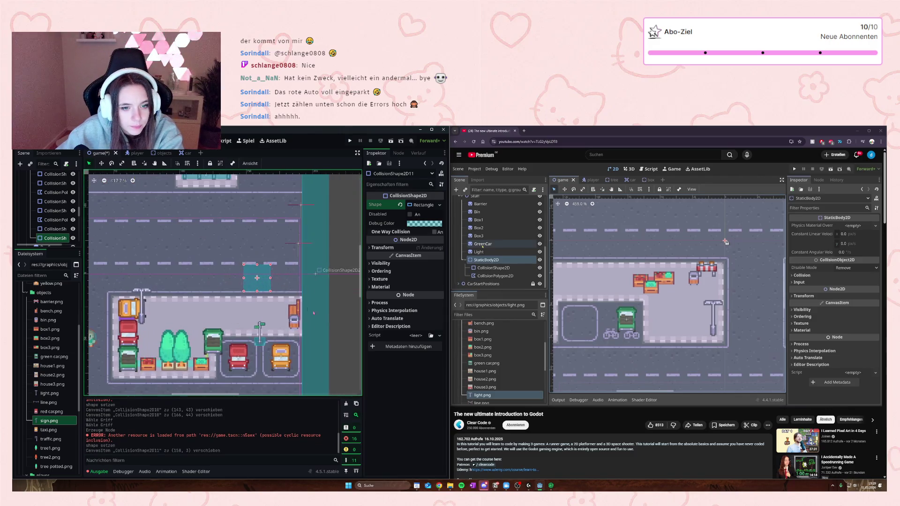
drag(262, 282, 298, 322)
scroll(298, 322, up, 3)
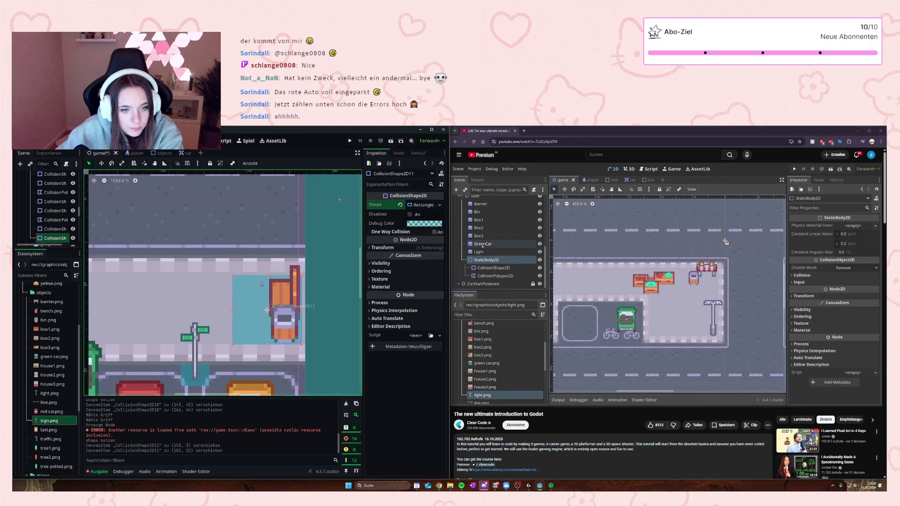
drag(235, 280, 272, 283)
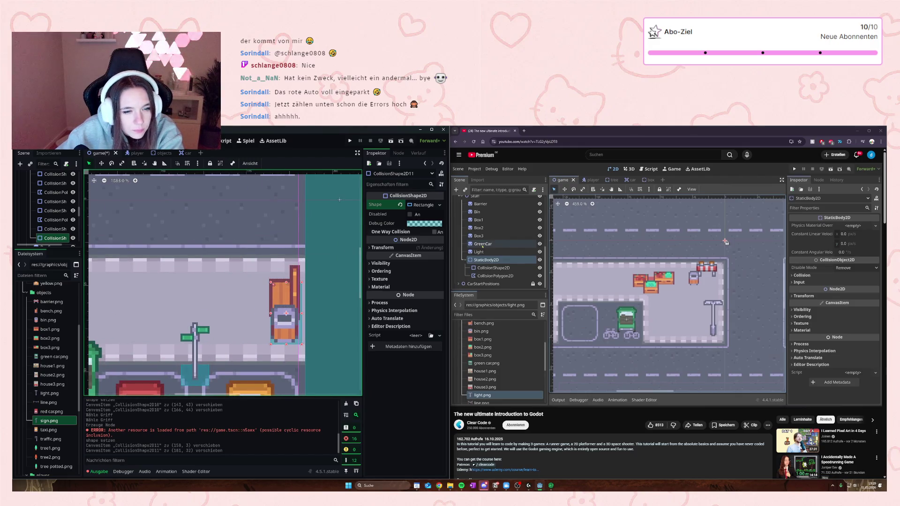
click(272, 283)
drag(290, 348, 287, 341)
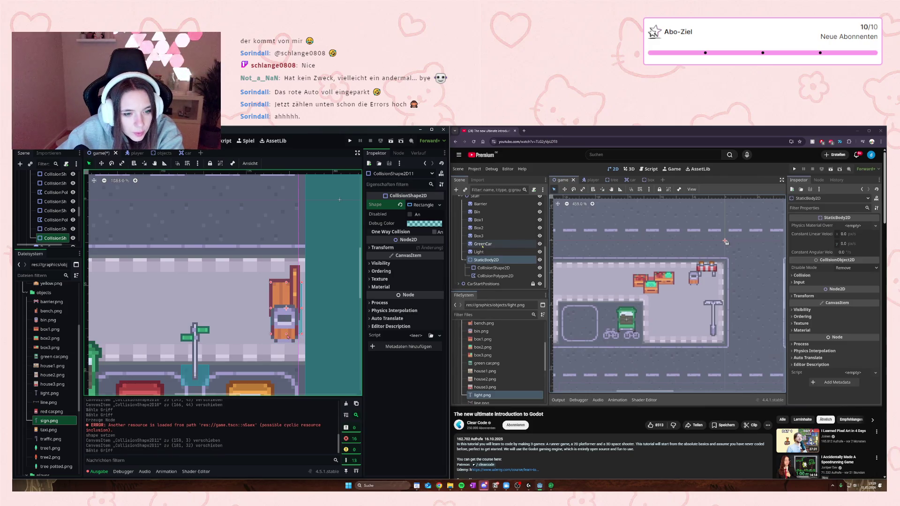
click(243, 298)
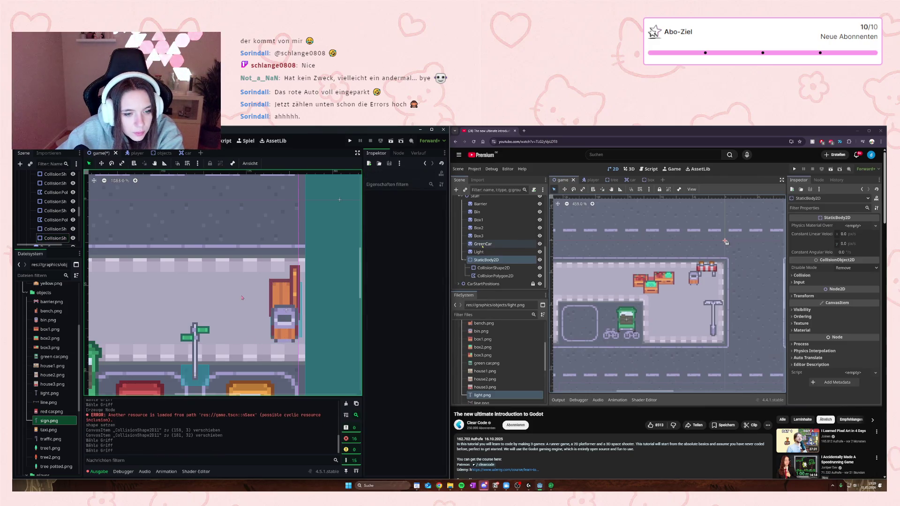
scroll(242, 297, down, 10)
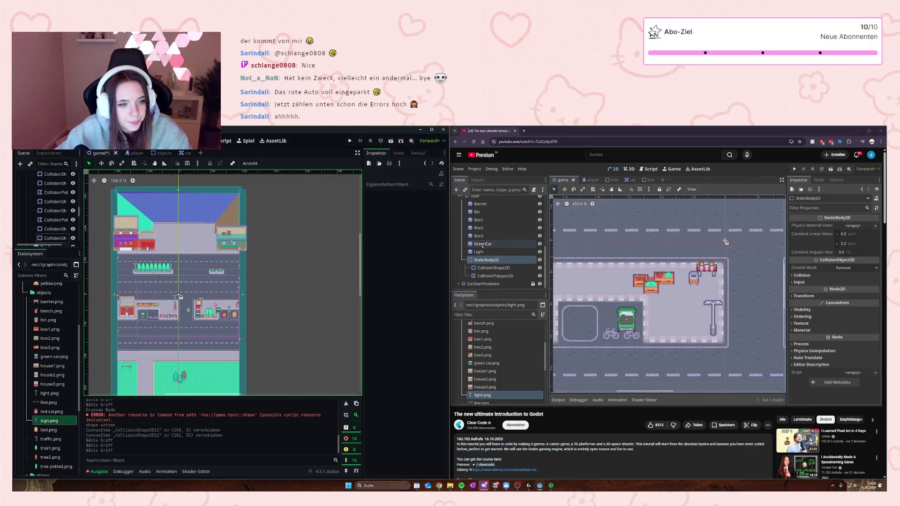
Step: Save and run the game with F5, walk the player right, then stop with F8
key(F5)
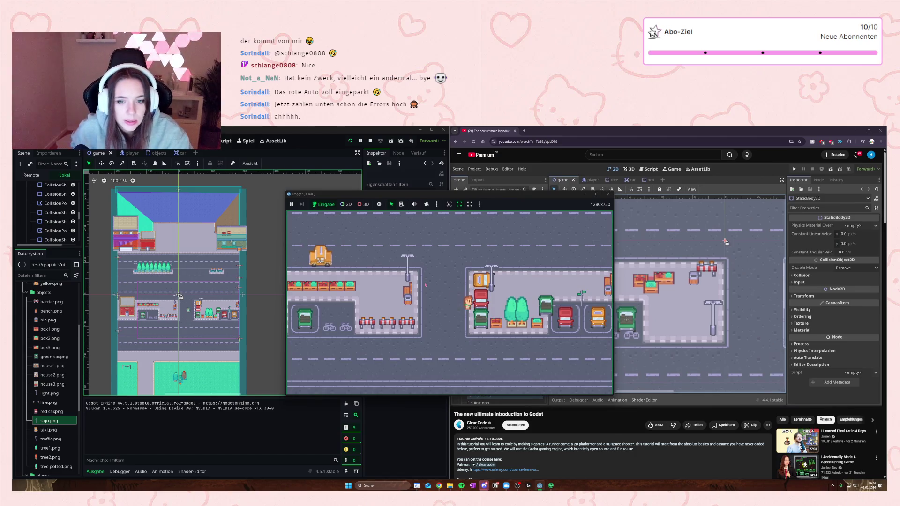
key(Right)
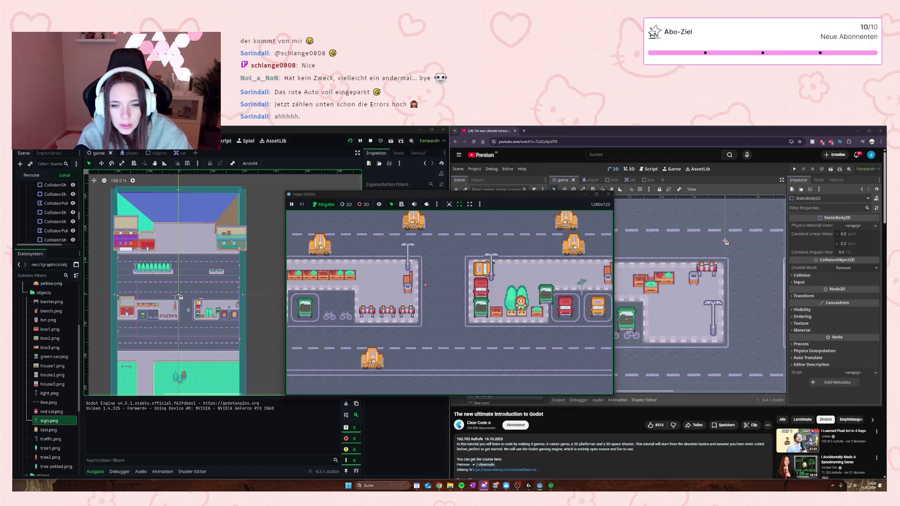
key(F8)
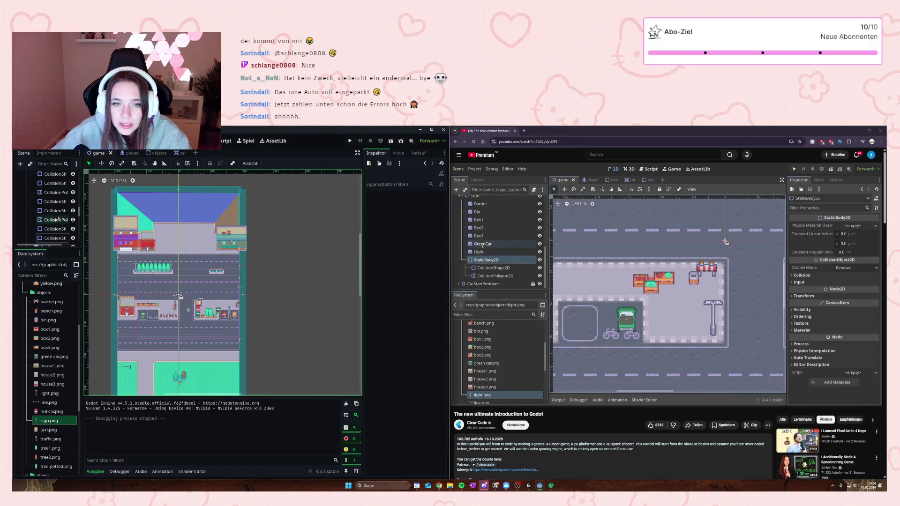
scroll(58, 218, up, 5)
Step: Enable Y Sort for the 17 object sprites through House4
click(39, 207)
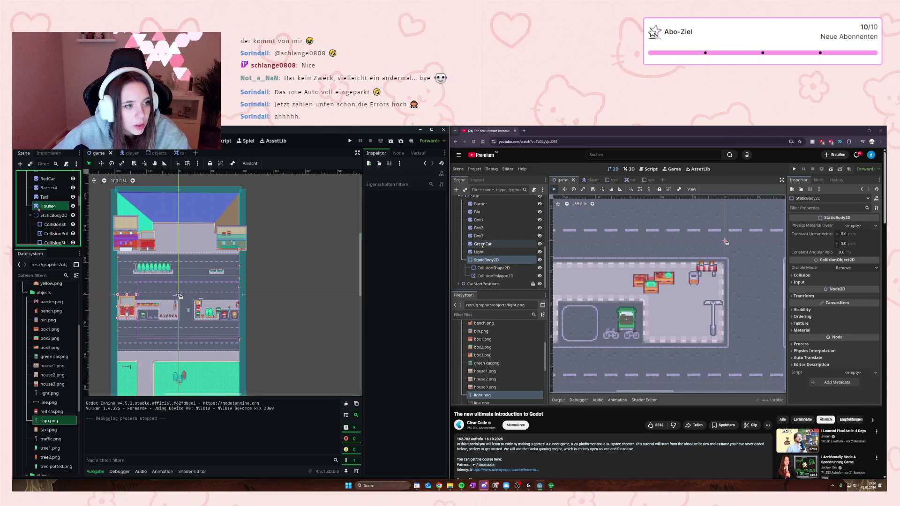
scroll(45, 211, up, 6)
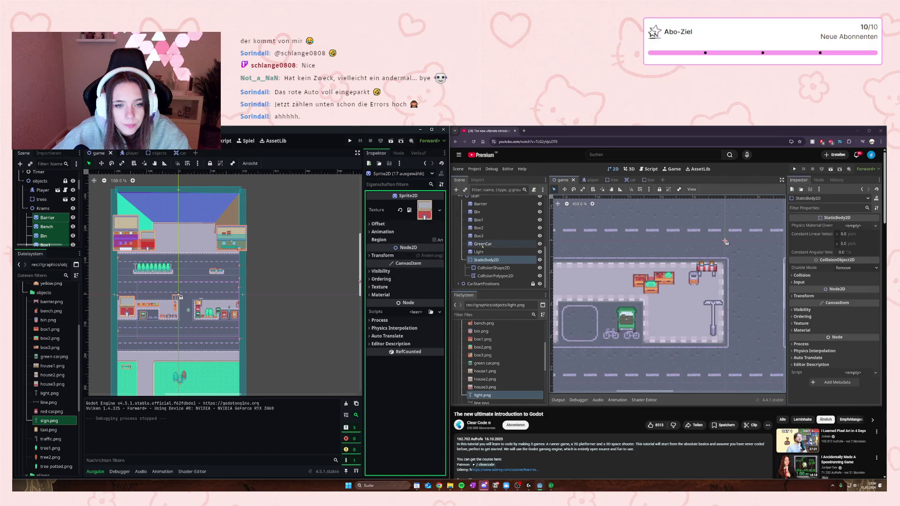
click(378, 279)
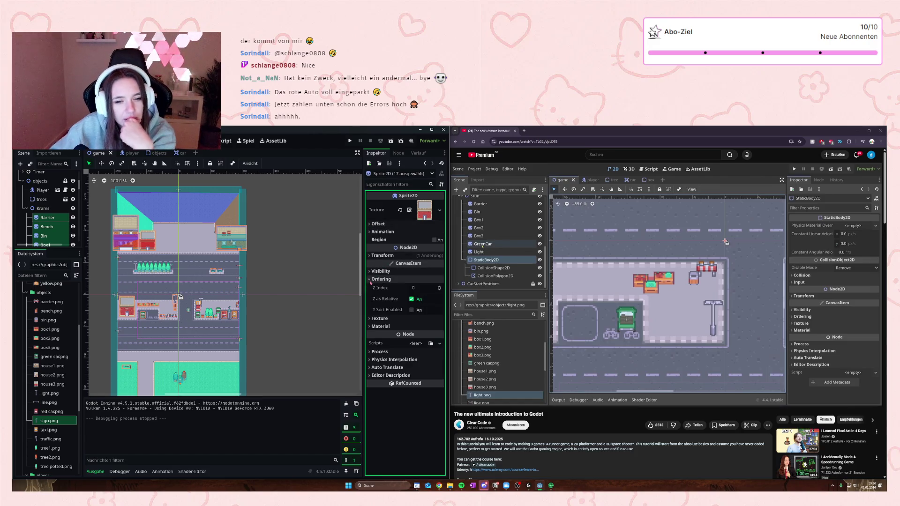
click(412, 310)
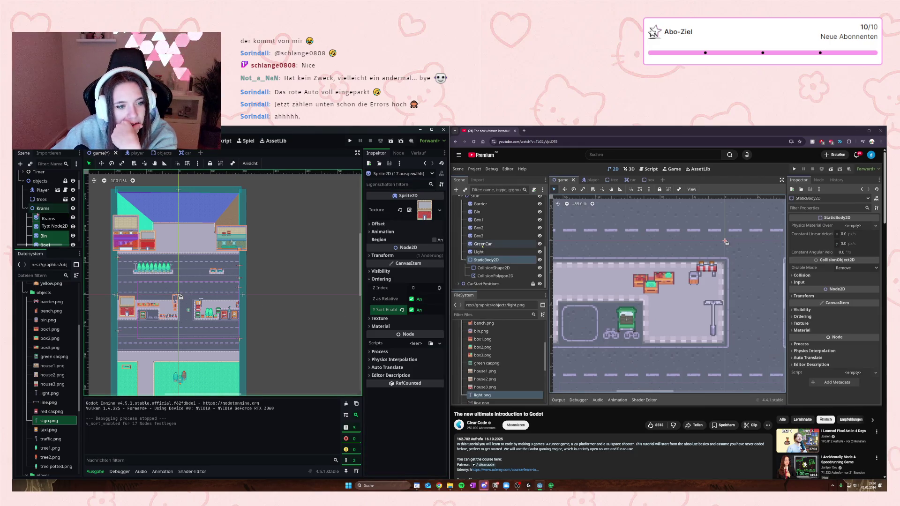
scroll(55, 235, down, 5)
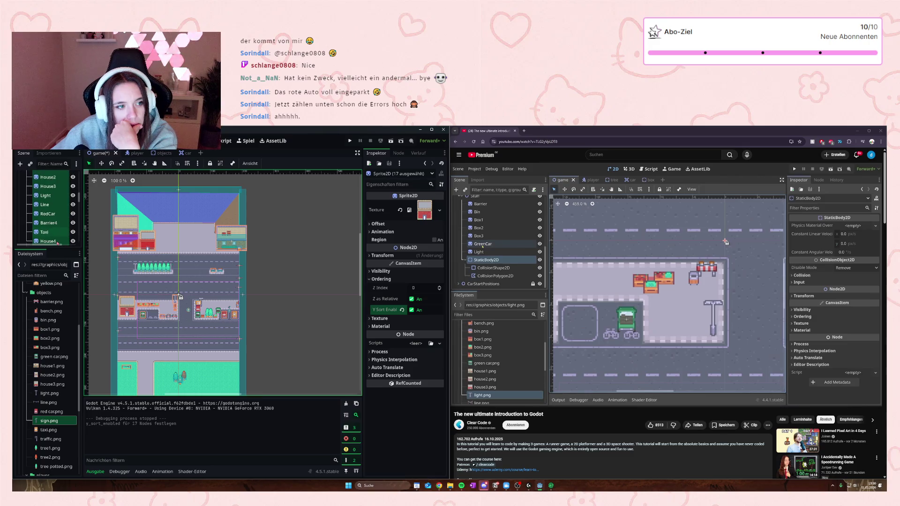
scroll(56, 239, up, 3)
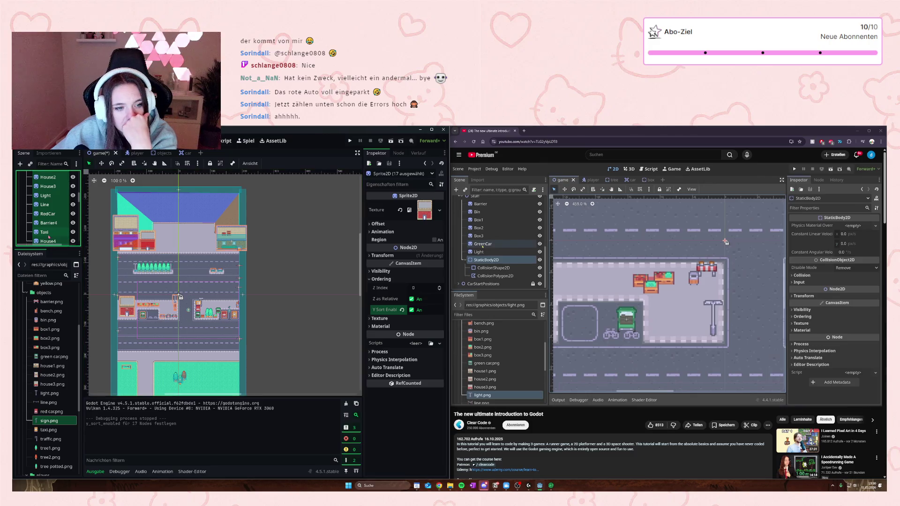
Step: Inspect the Ordering settings of the Taxi and GreenCar sprites
click(46, 232)
click(380, 279)
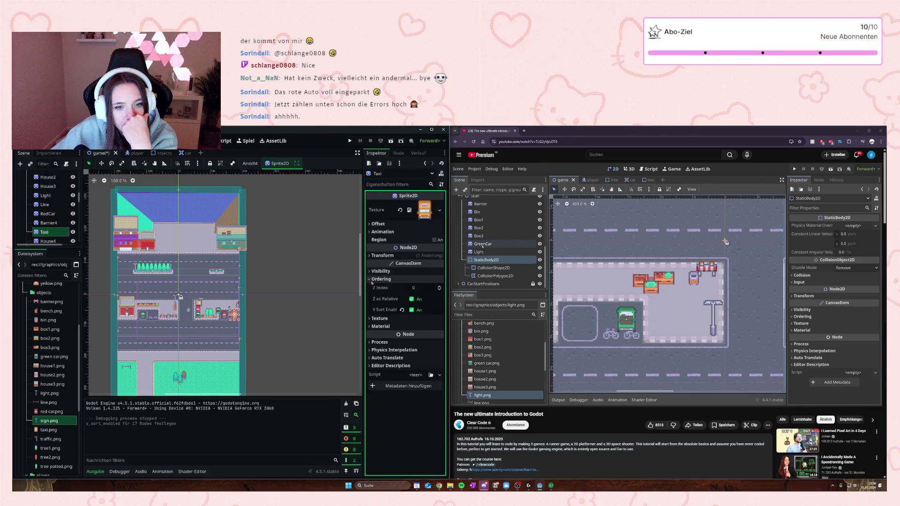
scroll(54, 213, up, 2)
click(49, 193)
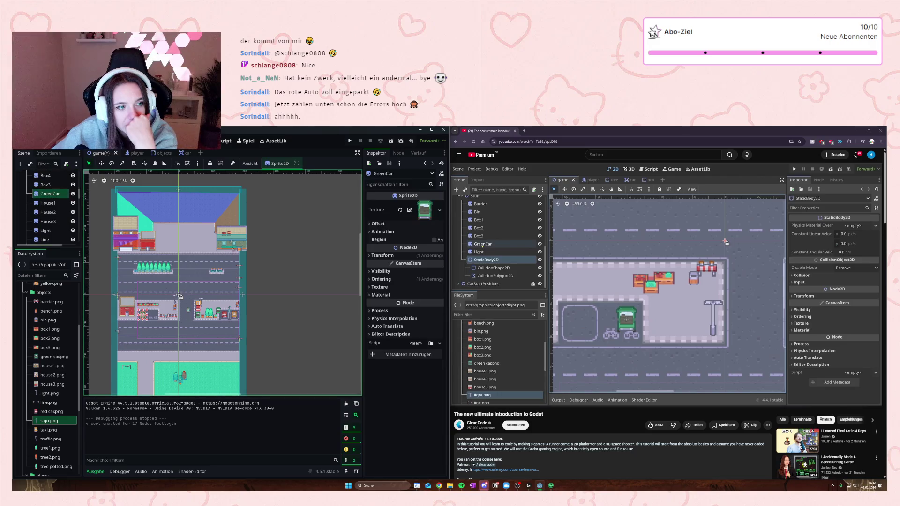
click(379, 278)
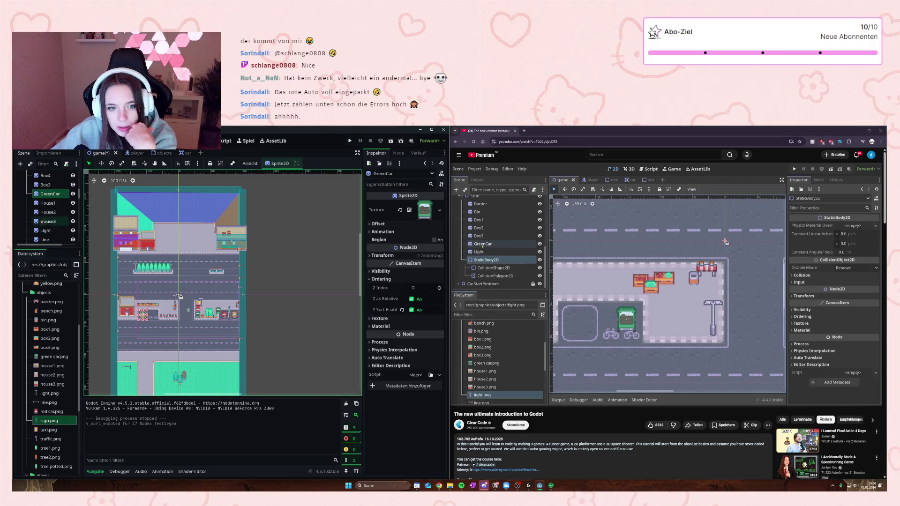
scroll(43, 220, up, 2)
scroll(47, 220, down, 5)
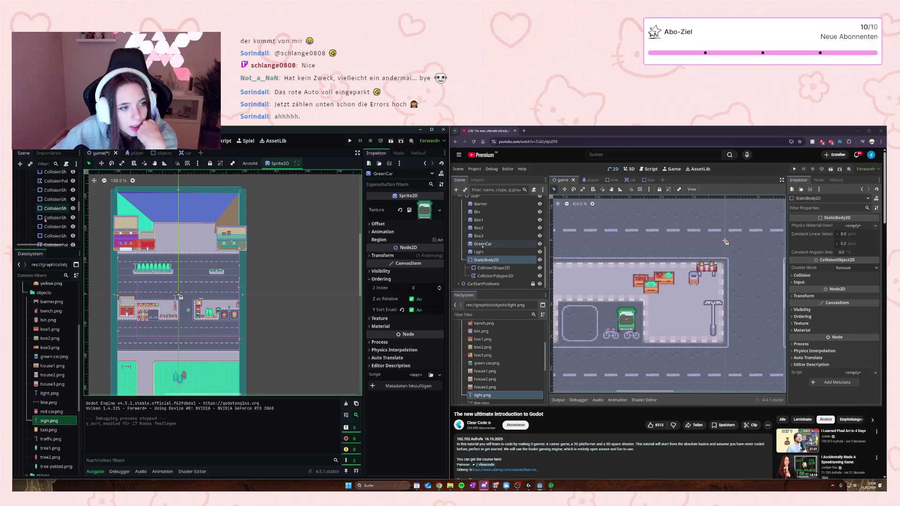
scroll(50, 224, up, 1)
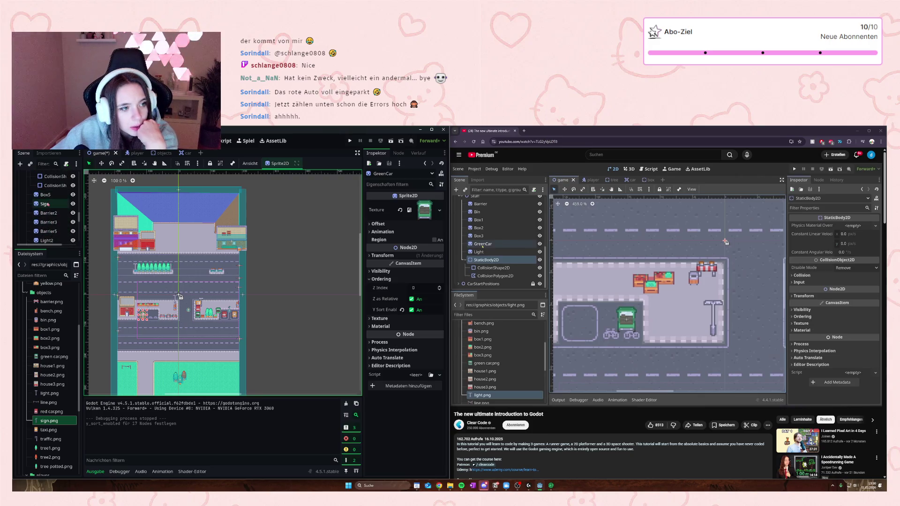
Step: Enable Y Sort for the 26 sprites from Box6 to TreePotted7, then check GreenCar3 and Box7
click(49, 214)
scroll(50, 214, down, 2)
scroll(48, 216, down, 5)
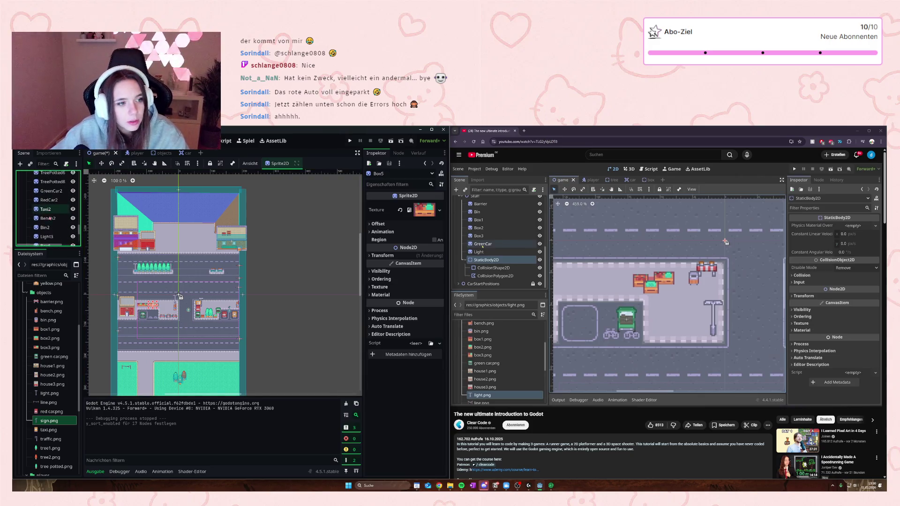
shift+click(51, 227)
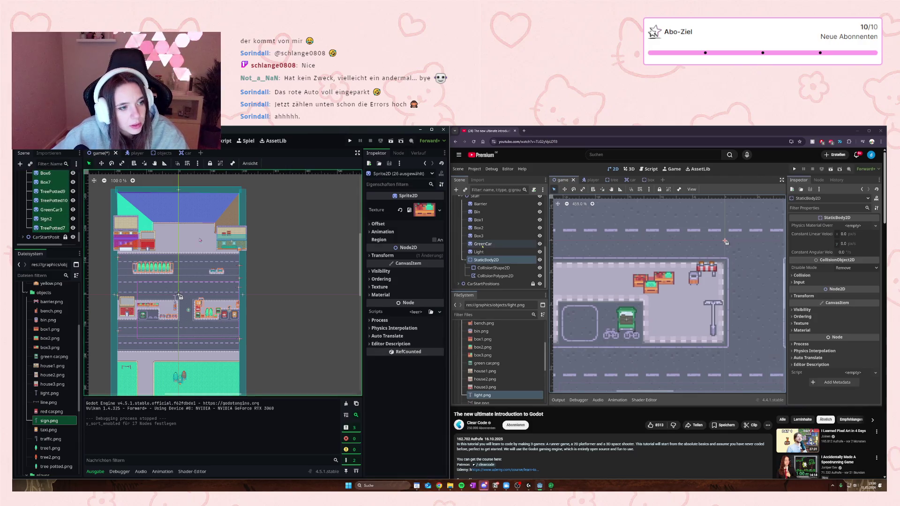
click(371, 279)
click(436, 311)
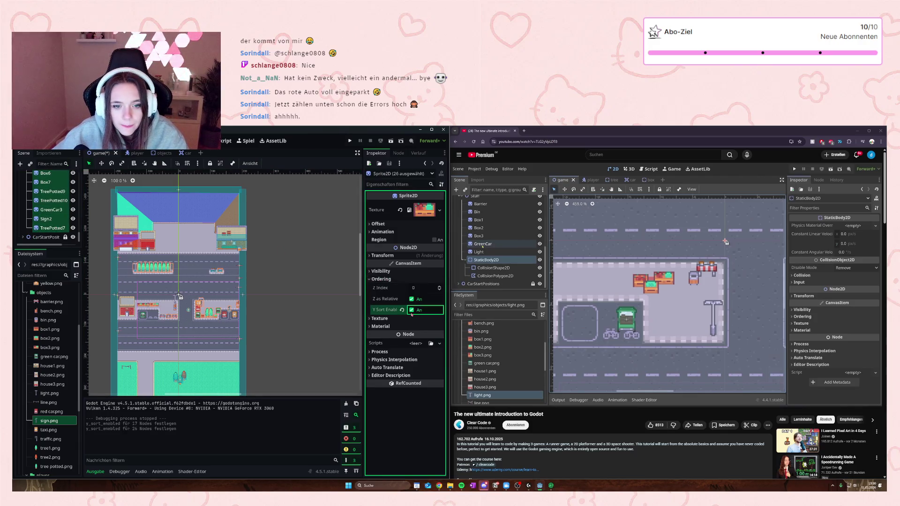
click(47, 209)
click(46, 182)
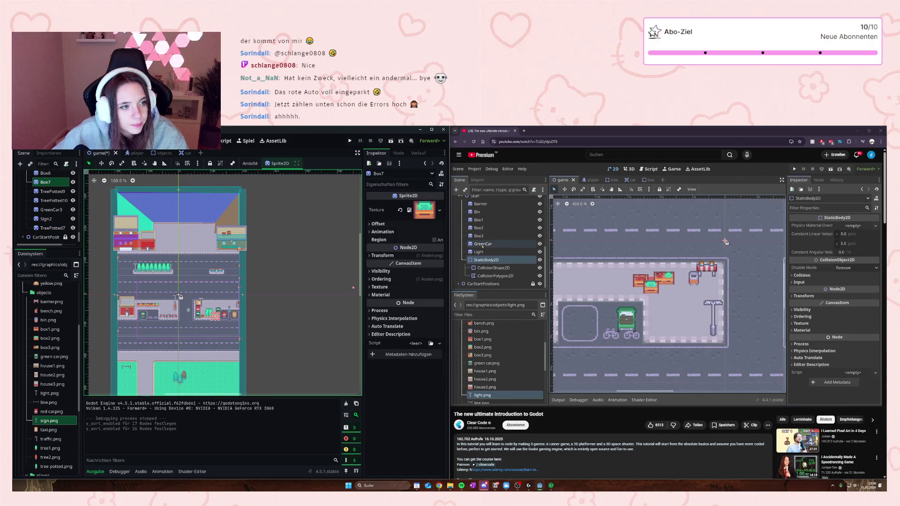
click(371, 279)
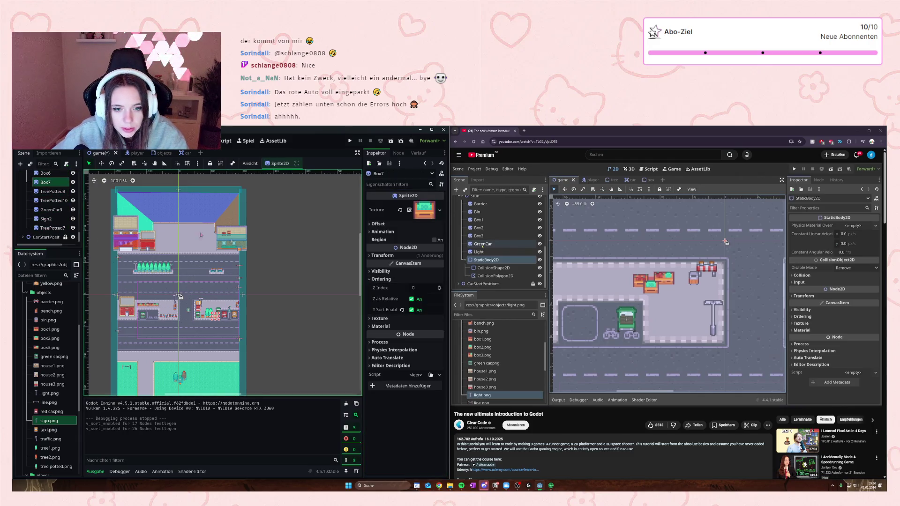
Step: Test-play the level, moving the player right and down into the parking area, then stop
click(325, 245)
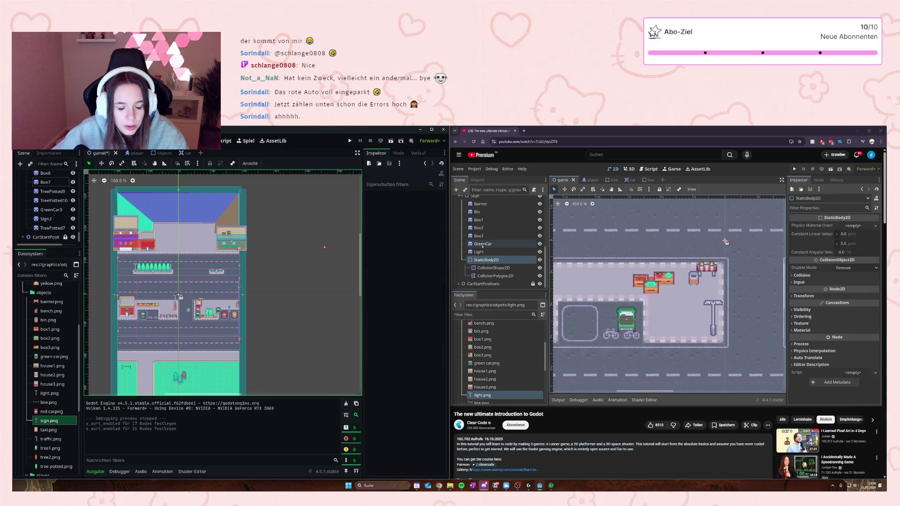
click(349, 141)
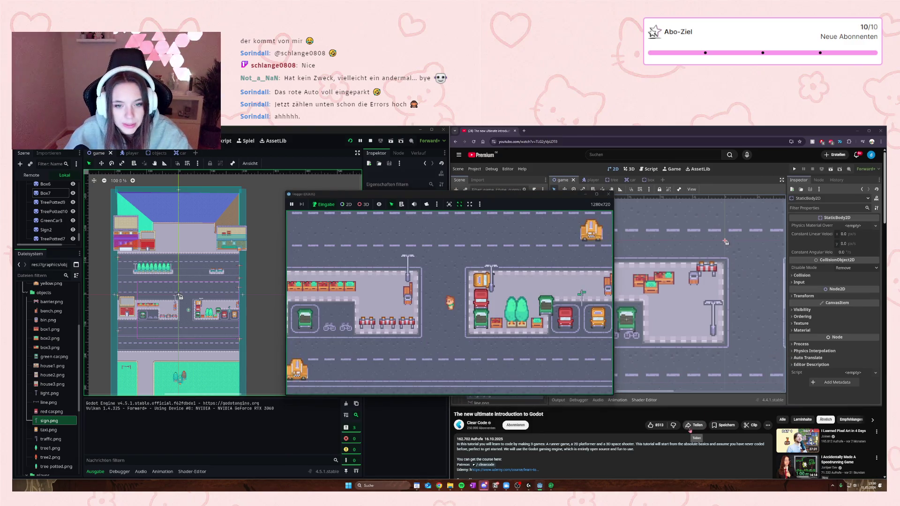
key(Right)
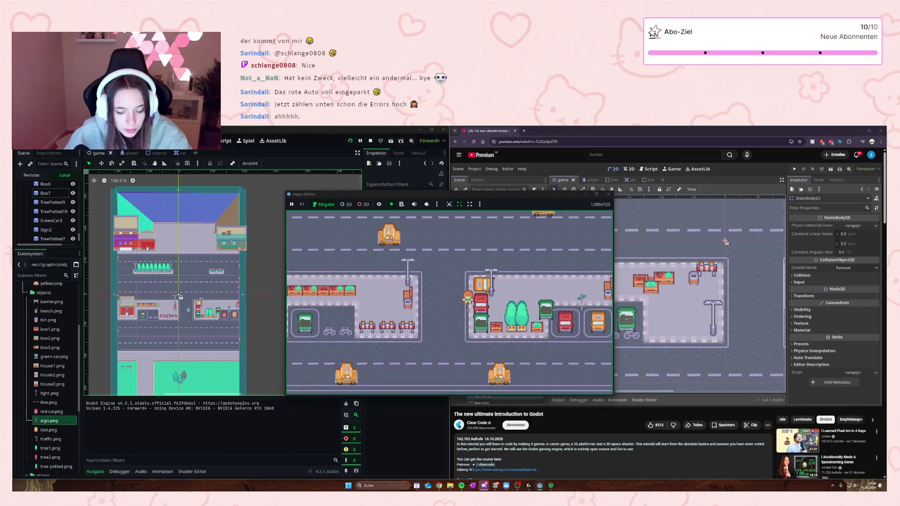
key(Down)
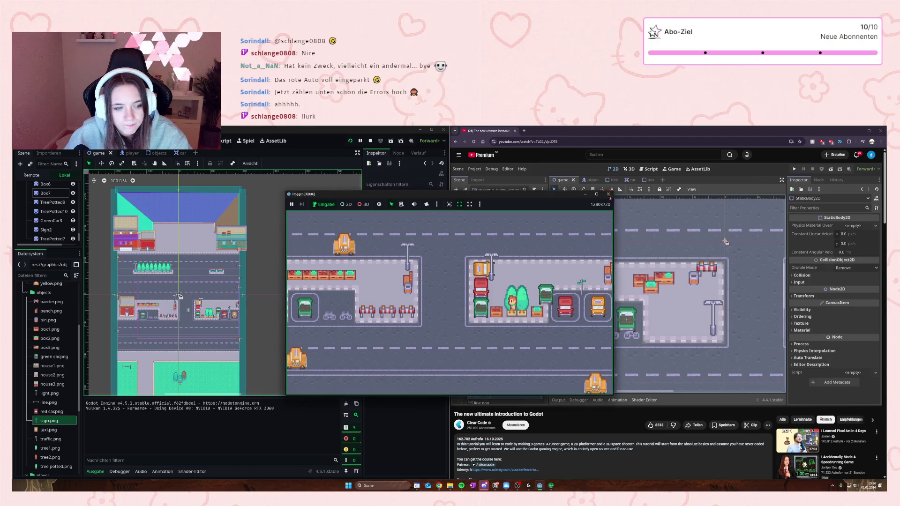
key(F8)
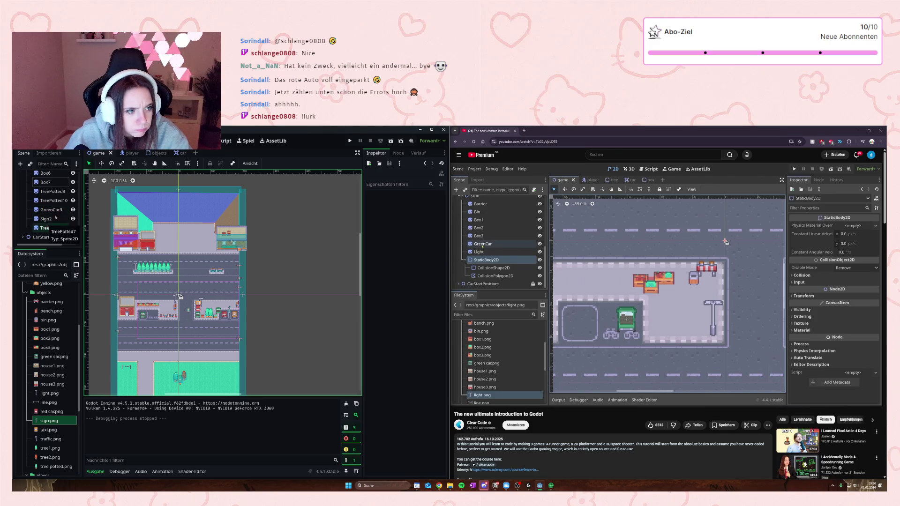
Step: Add and adjust collision polygon points around the potted trees in the parking lot
click(53, 200)
scroll(217, 312, up, 7)
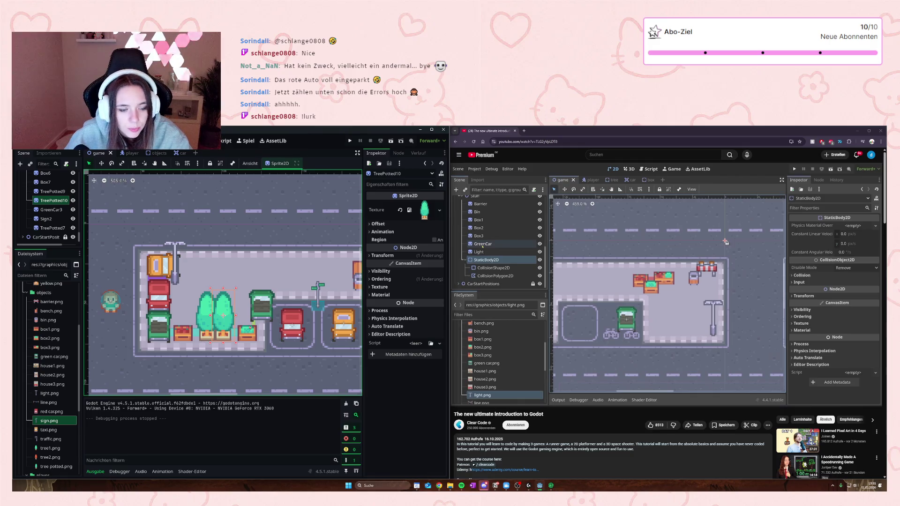
click(209, 303)
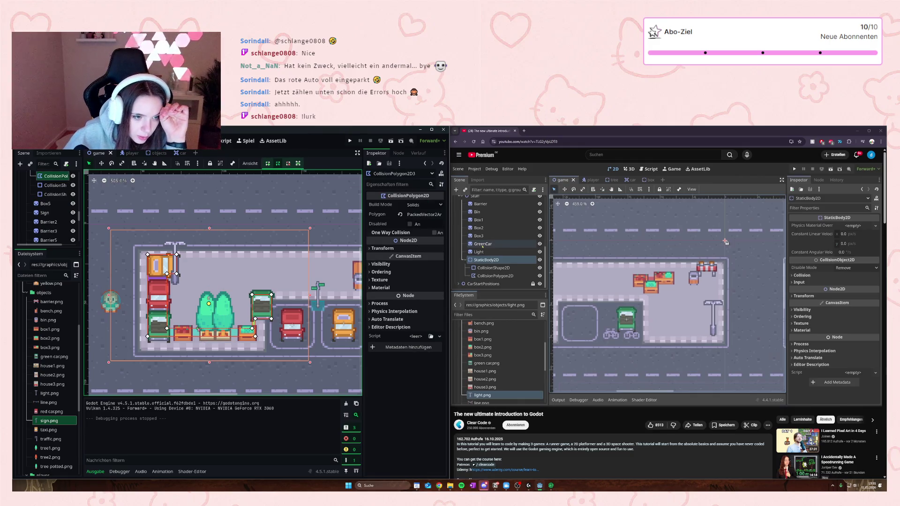
click(198, 328)
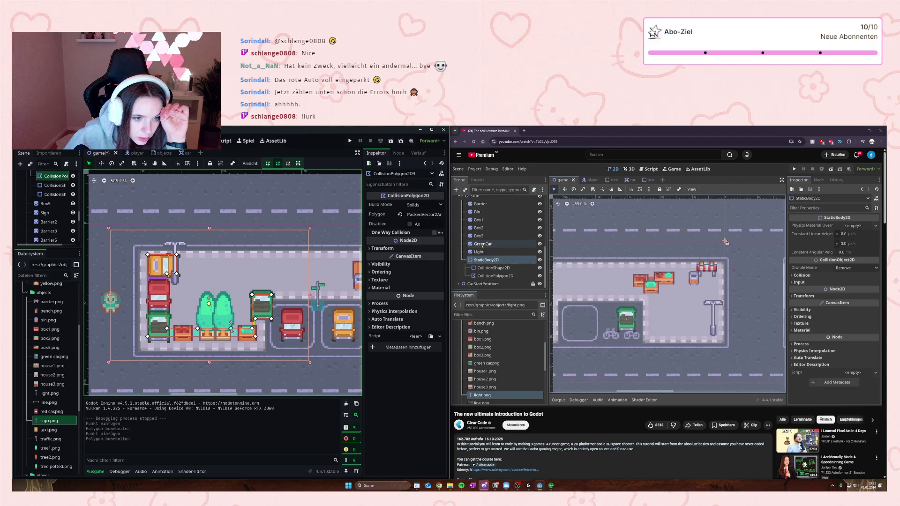
mouse_move(230, 328)
mouse_down()
mouse_move(228, 298)
mouse_move(228, 329)
mouse_up()
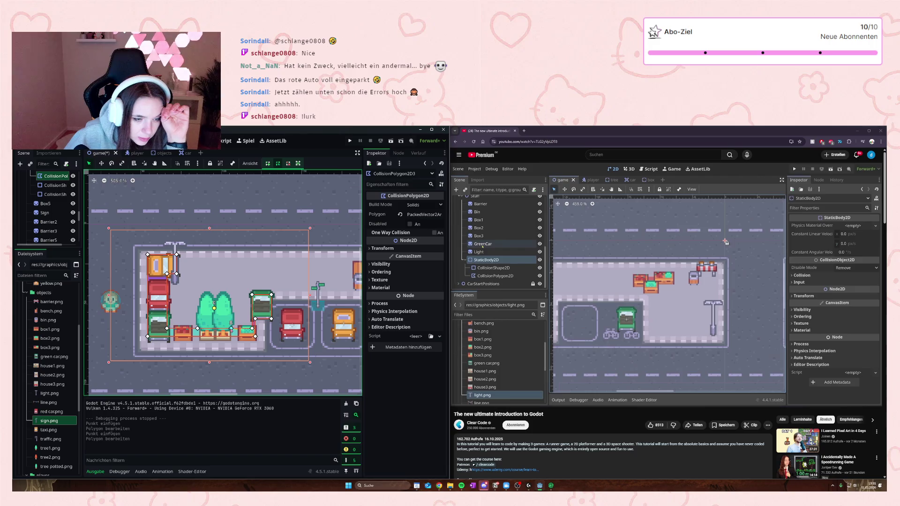
mouse_move(230, 324)
mouse_down()
mouse_move(229, 315)
mouse_move(231, 323)
mouse_up()
Step: Check the ordering of TreePotted10 and TreePotted9, then save the game scene
click(225, 319)
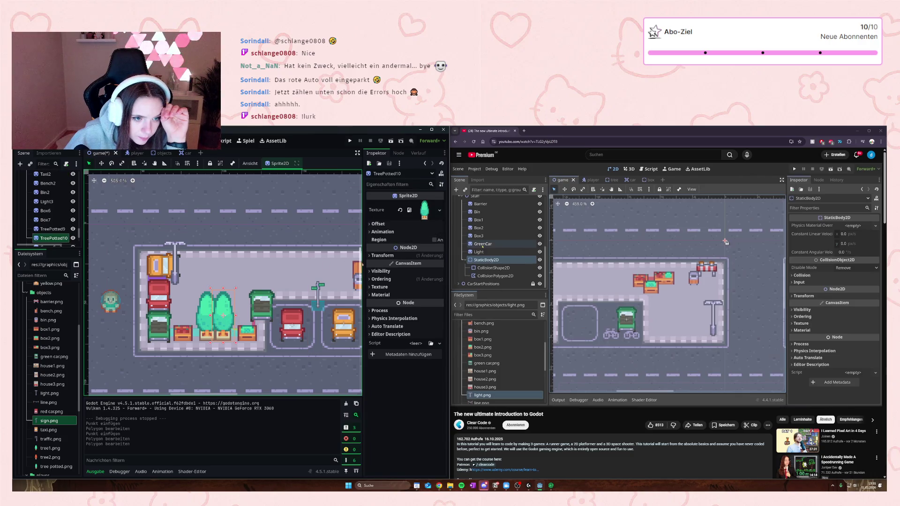
click(381, 279)
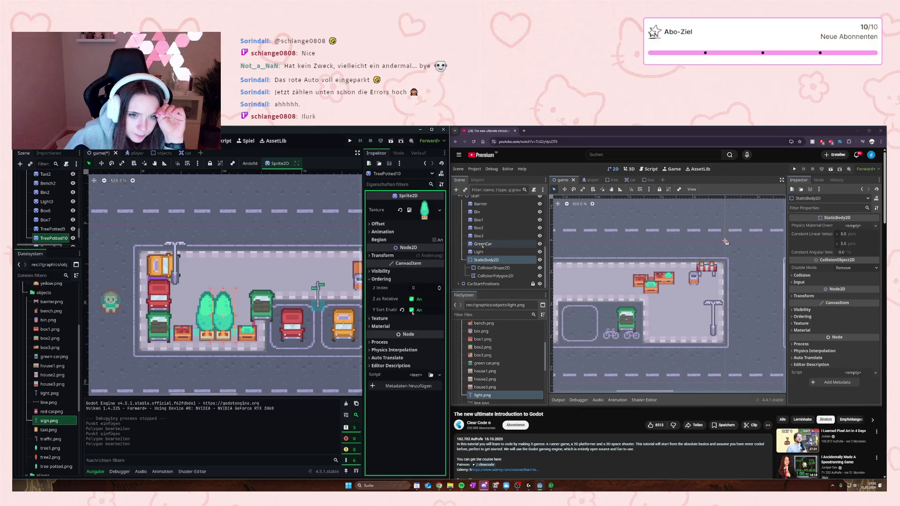
click(205, 316)
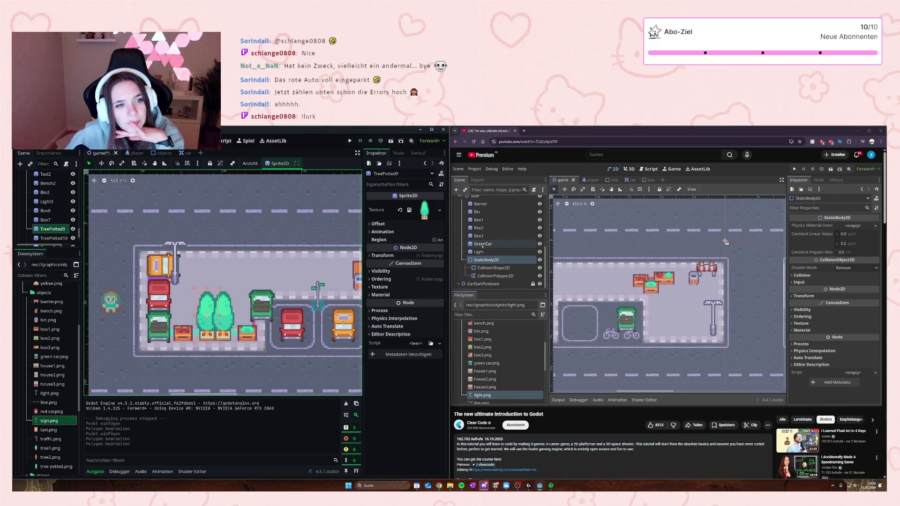
key(ctrl+s)
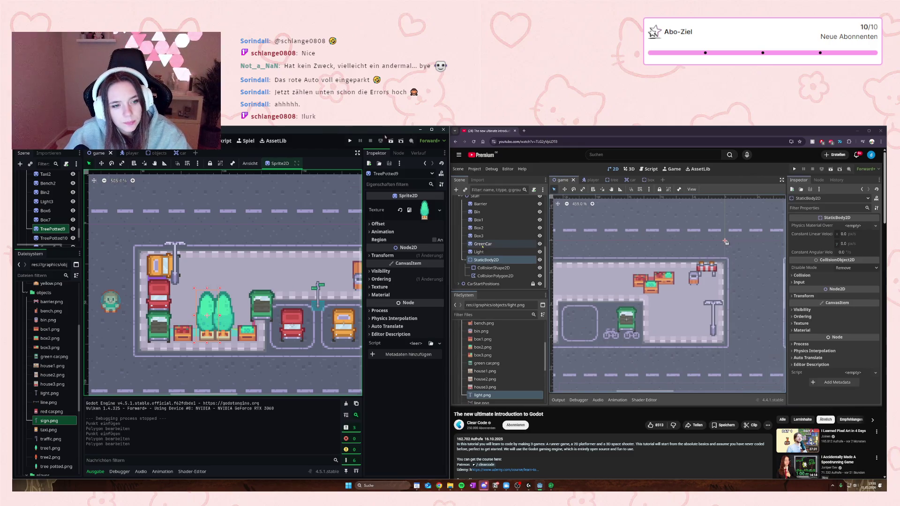
Step: Run the game and walk the player right, down and left around the parked-car block
click(349, 141)
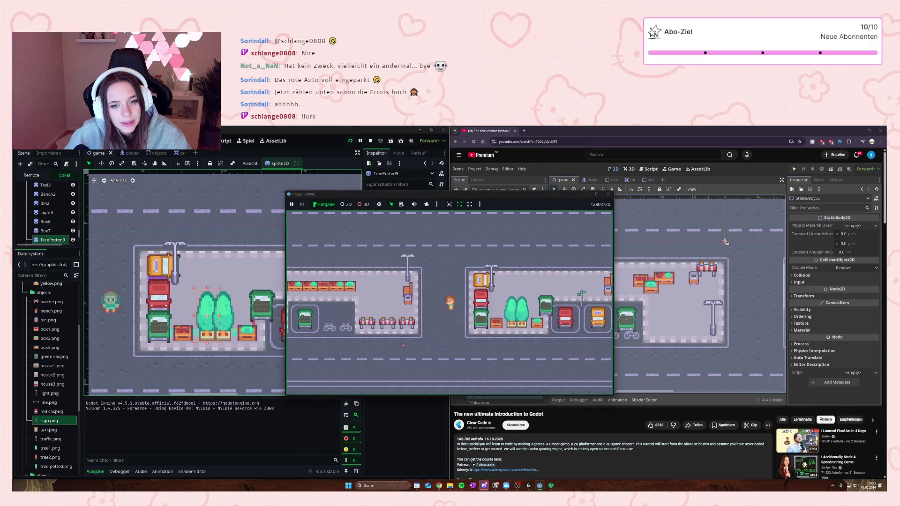
key(Right)
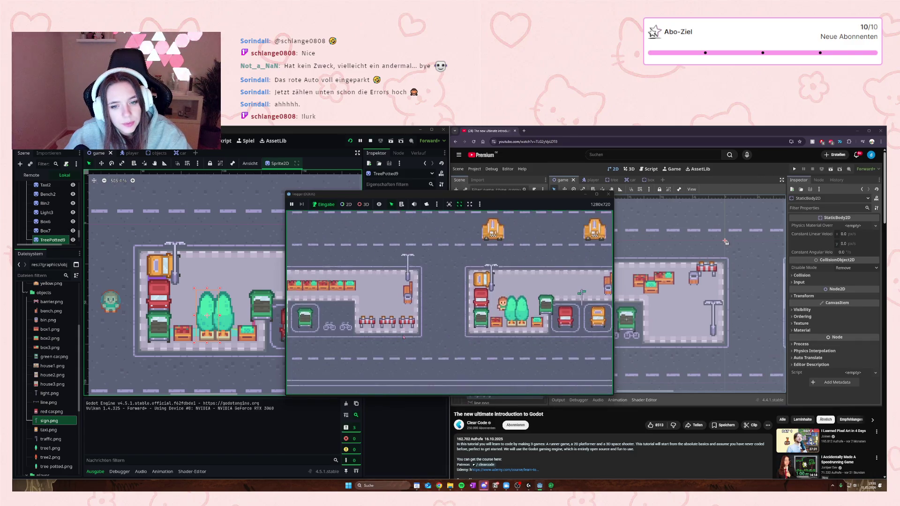
key(Down)
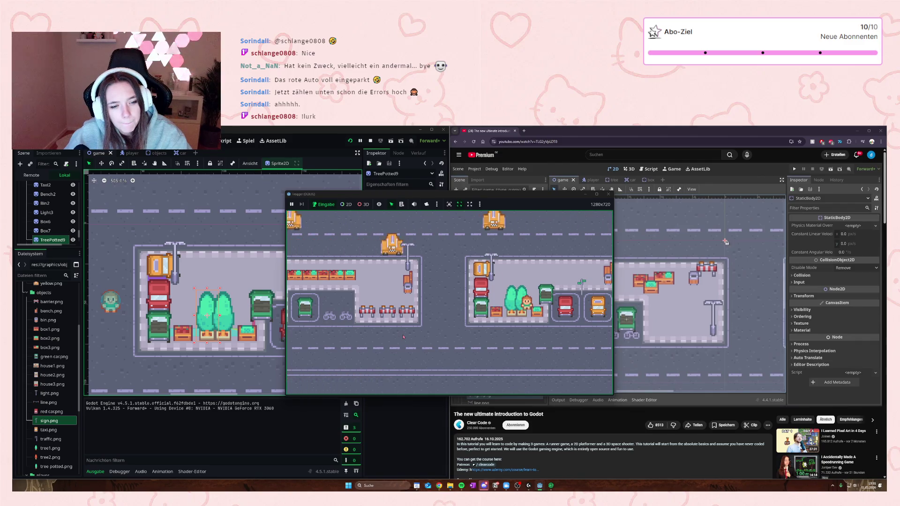
key(Left)
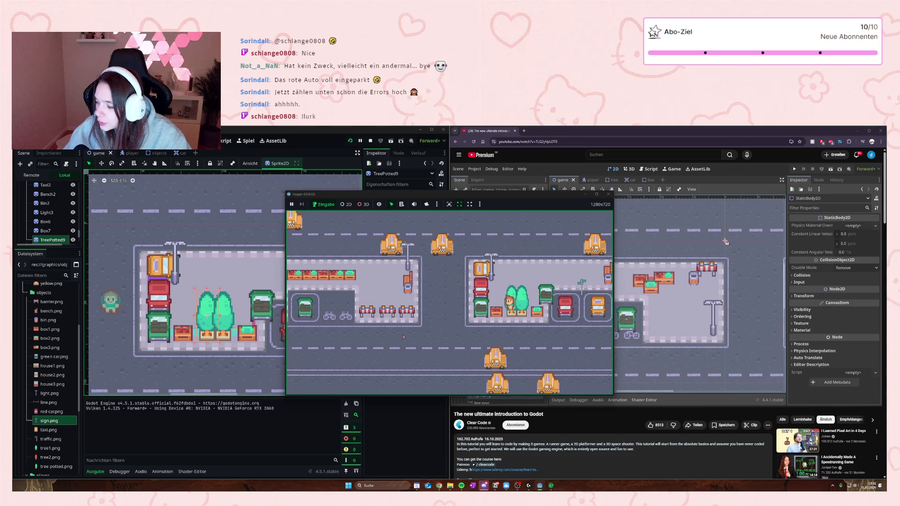
key(Right)
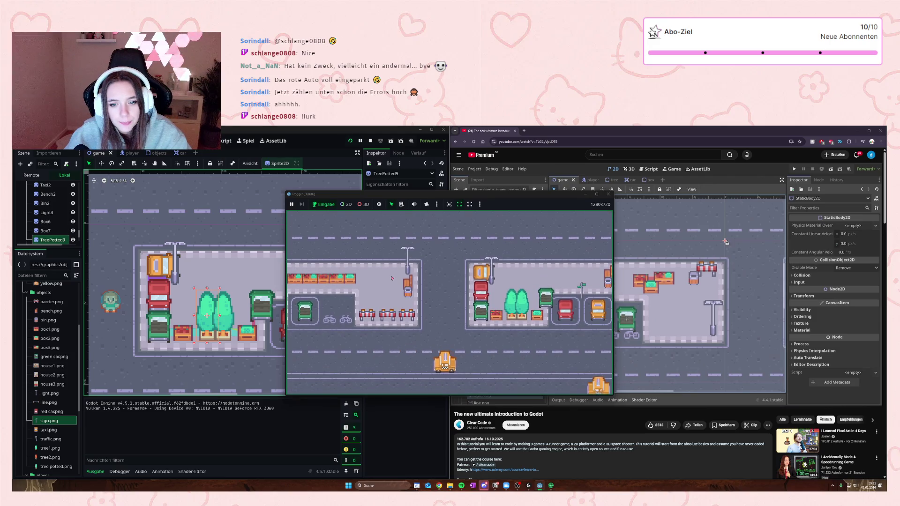
key(Up)
key(Down)
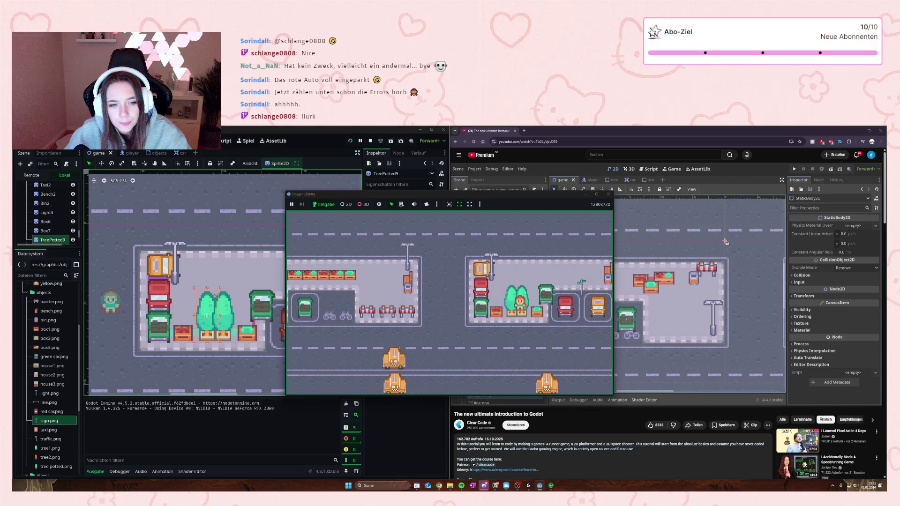
Step: Add and shift new points on the block's collision polygon, then save and rerun with F5
click(231, 303)
click(231, 304)
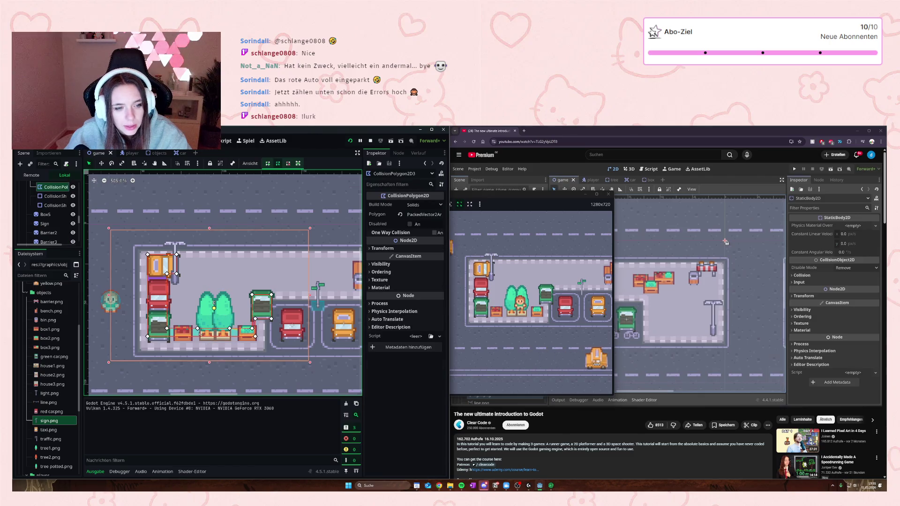
click(205, 321)
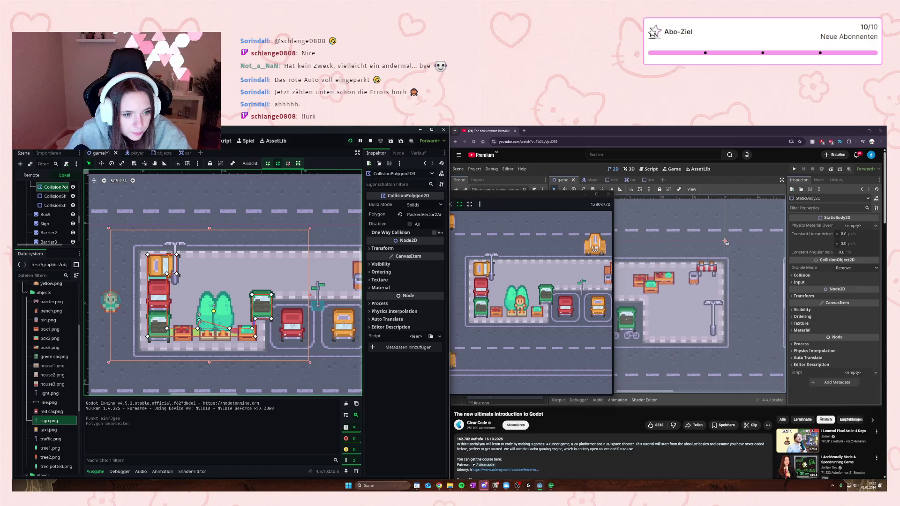
drag(205, 321, 197, 321)
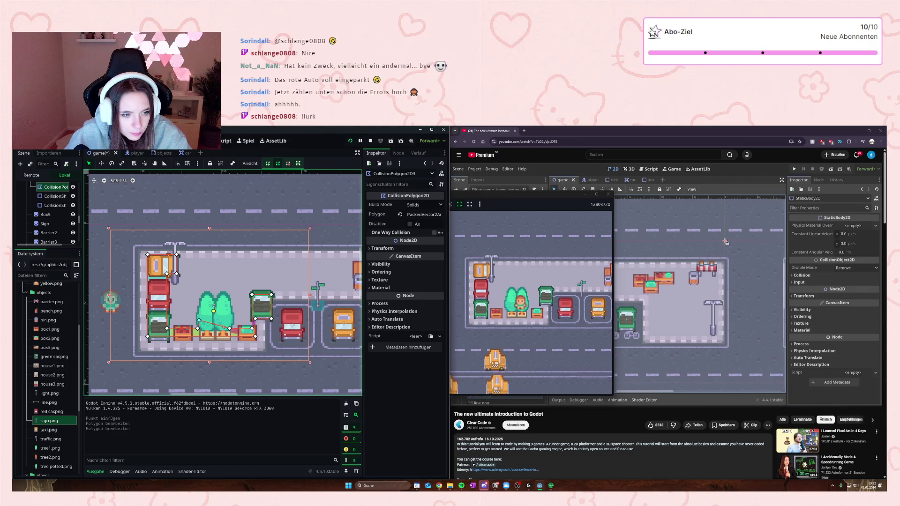
drag(224, 326, 229, 320)
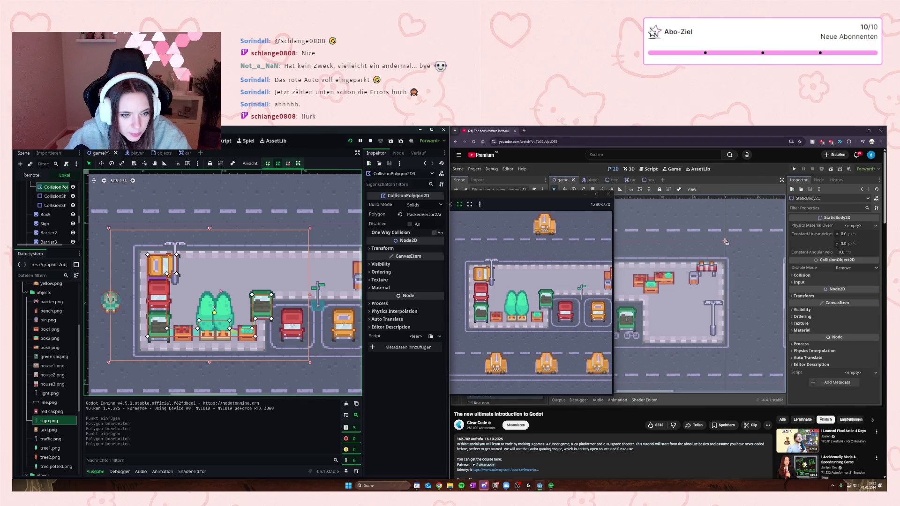
key(F5)
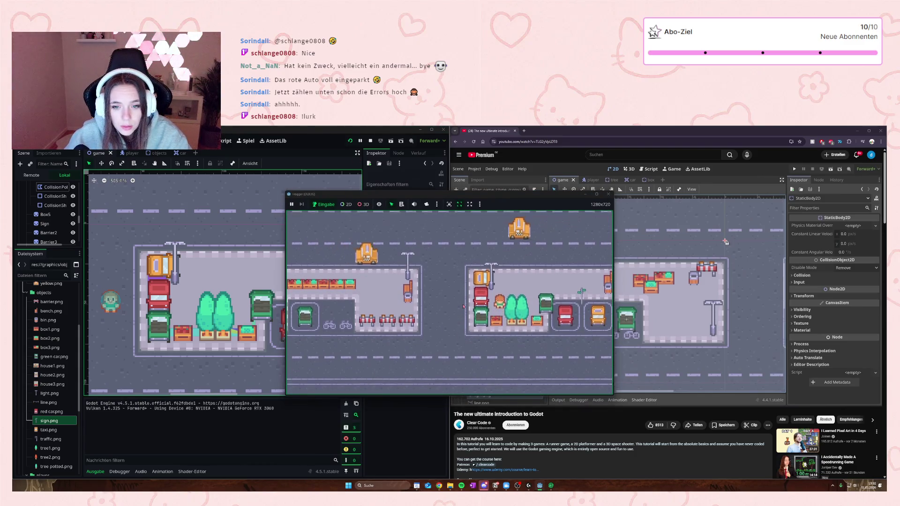
Step: Walk the player right and up past the trees onto and along the road
key(Right)
key(Up)
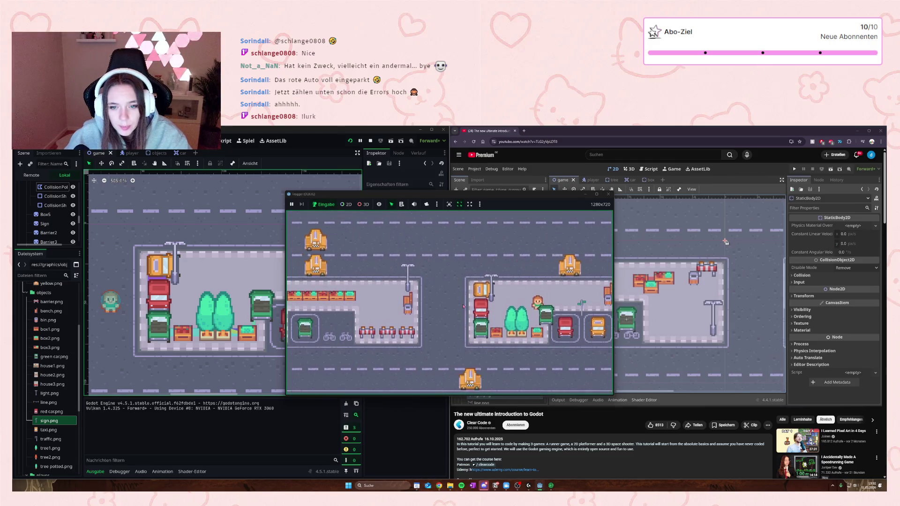
key(Up)
key(Left)
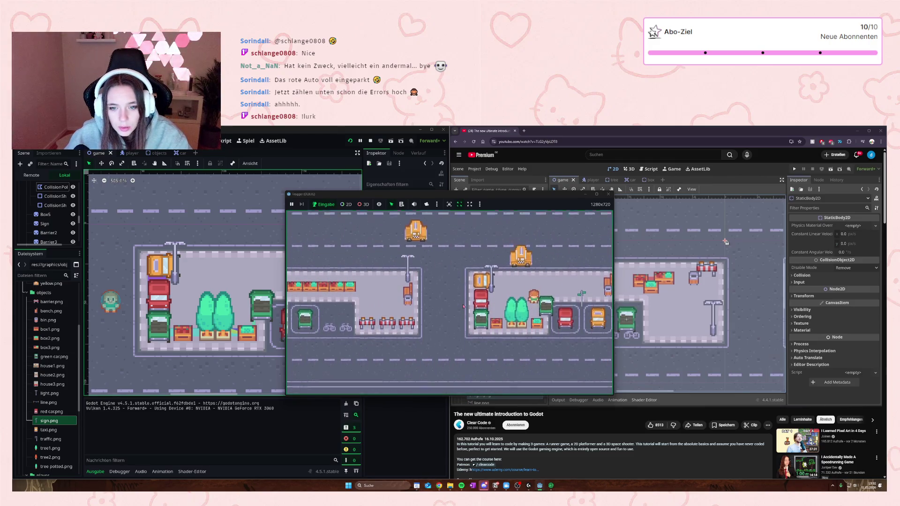
key(Up)
key(Right)
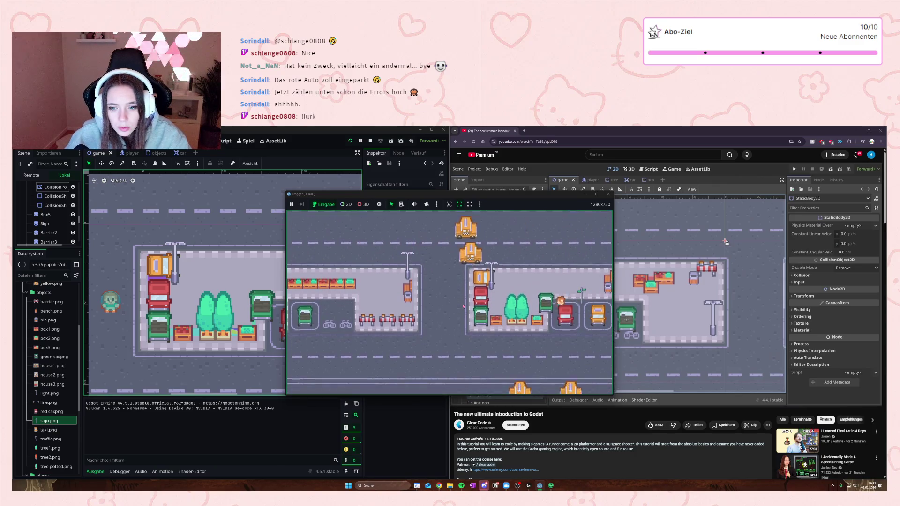
key(Right)
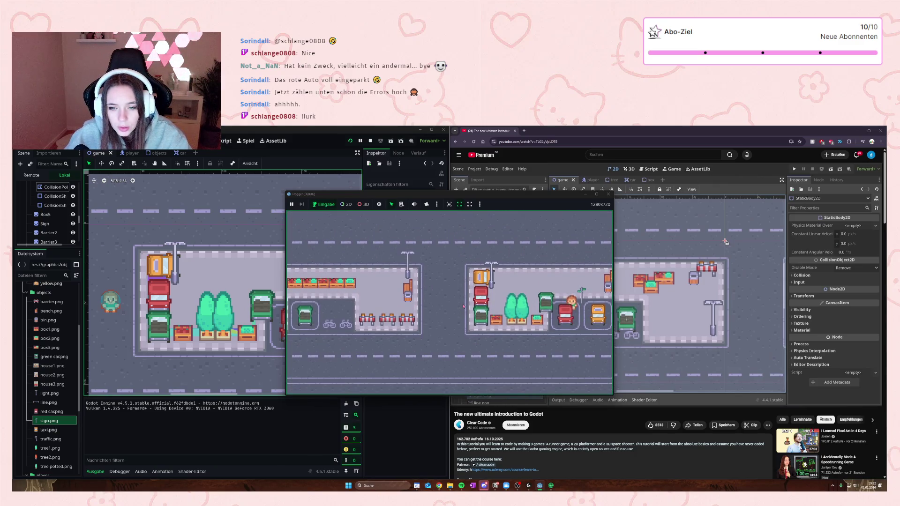
Step: Walk the player back down into the tree row, then close the game window
key(Left)
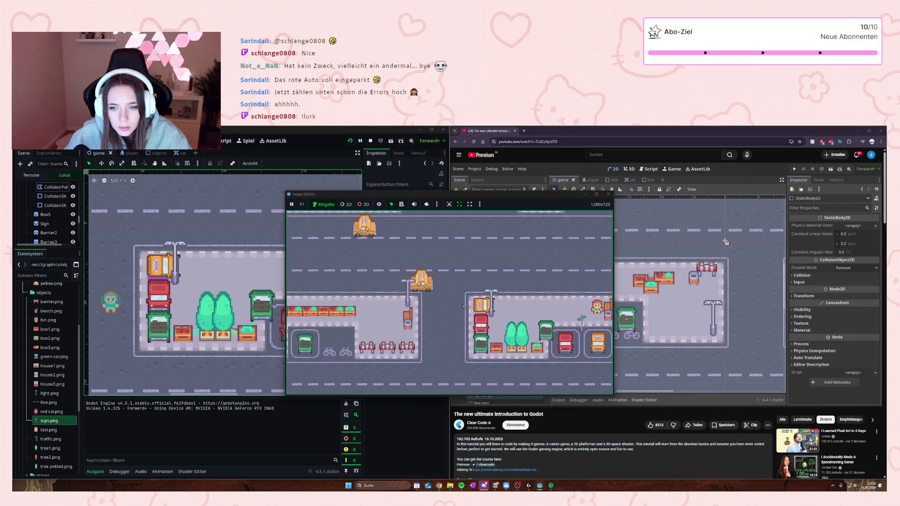
key(Down)
key(Left)
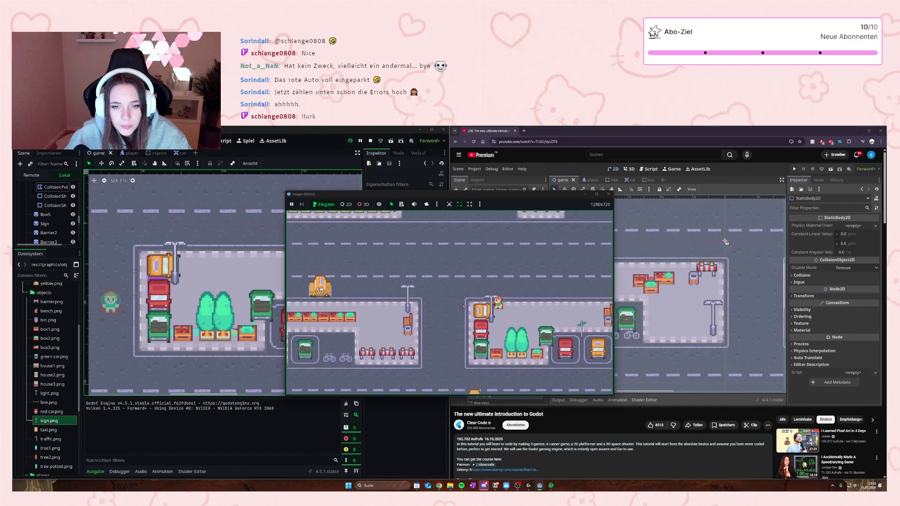
key(Down)
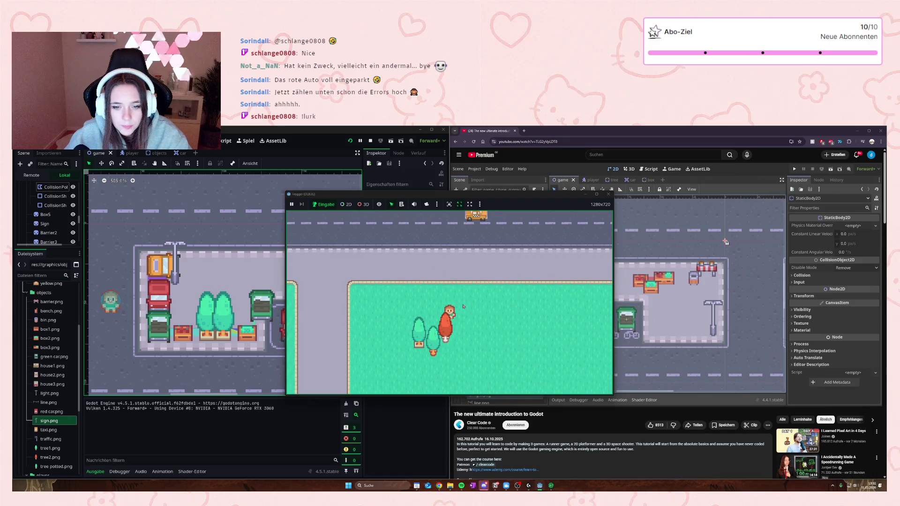
key(Up)
key(Up)
key(Up)
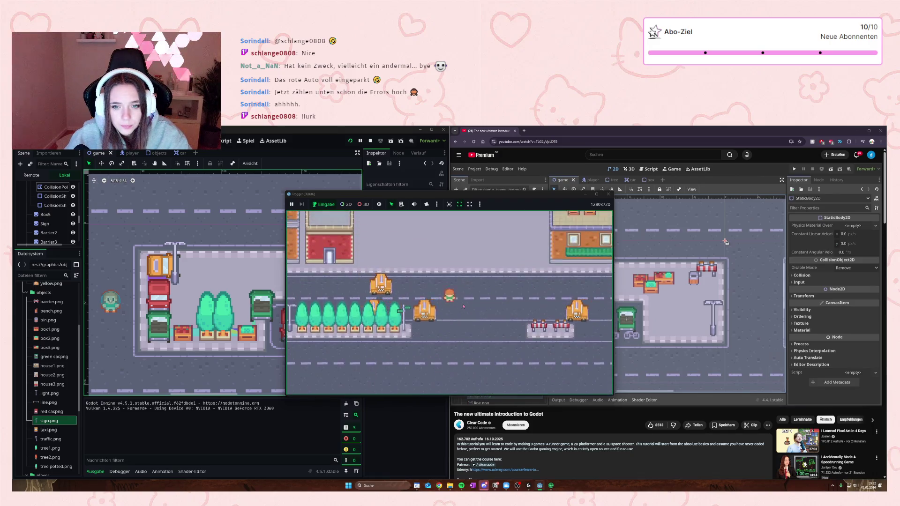
key(Down)
key(Left)
key(Left)
key(Left)
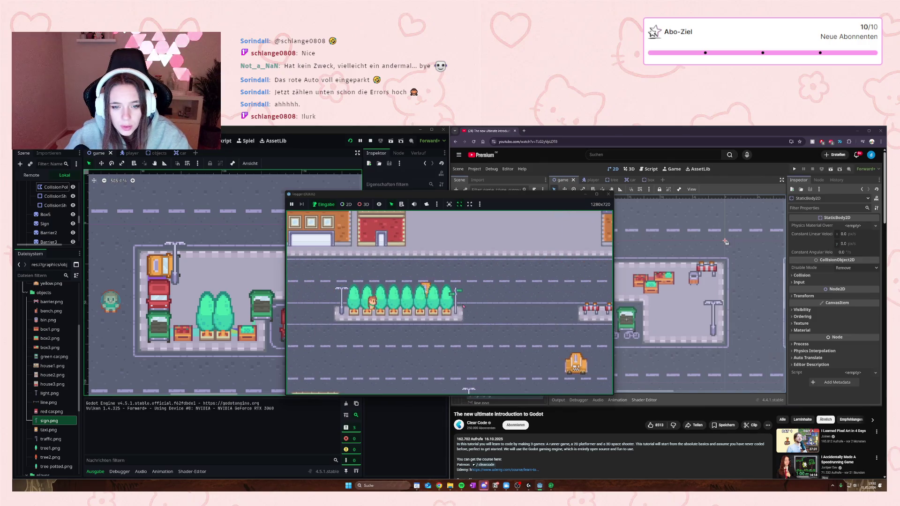
scroll(208, 282, down, 2)
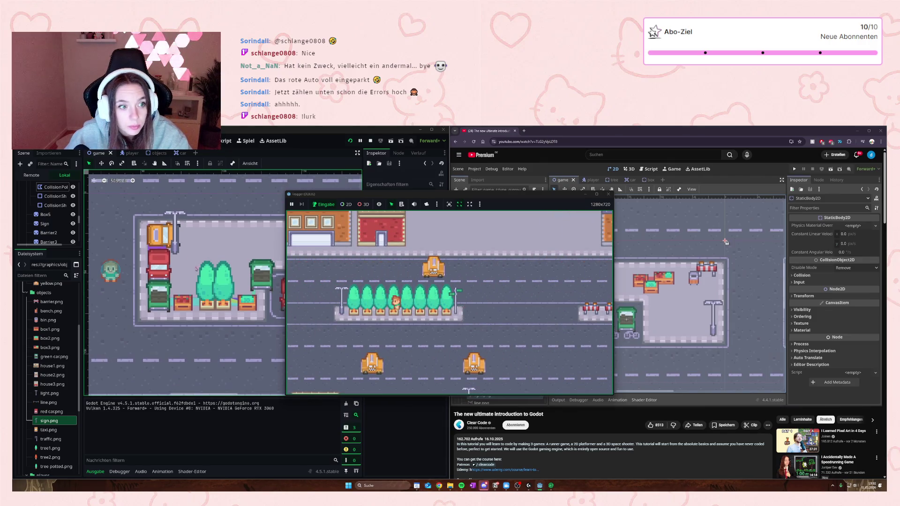
click(607, 195)
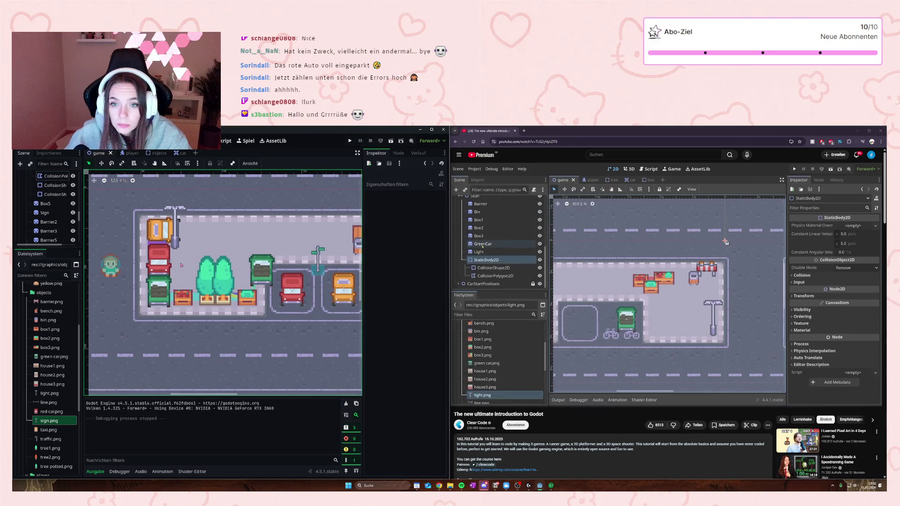
Step: Zoom onto the potted-tree row, select the first tree and its collision shape, then deselect
scroll(157, 250, down, 7)
scroll(115, 220, up, 8)
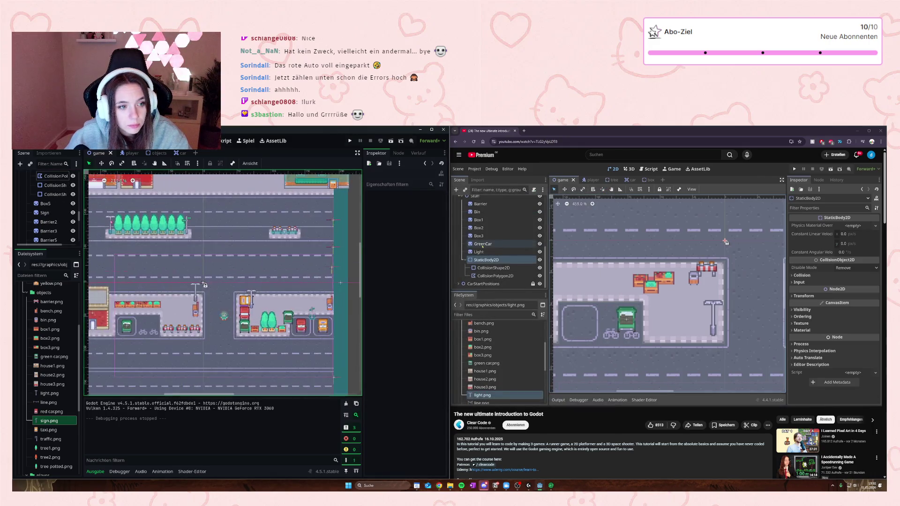
click(122, 218)
click(107, 242)
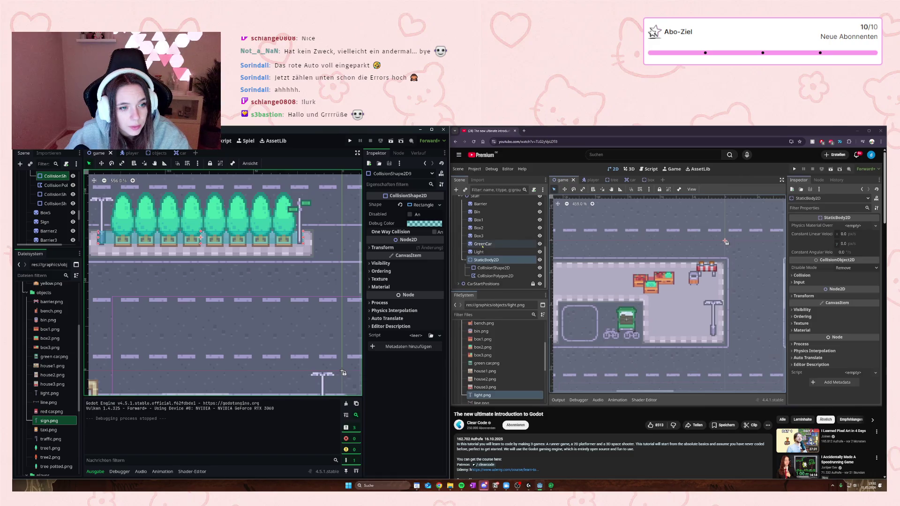
click(175, 267)
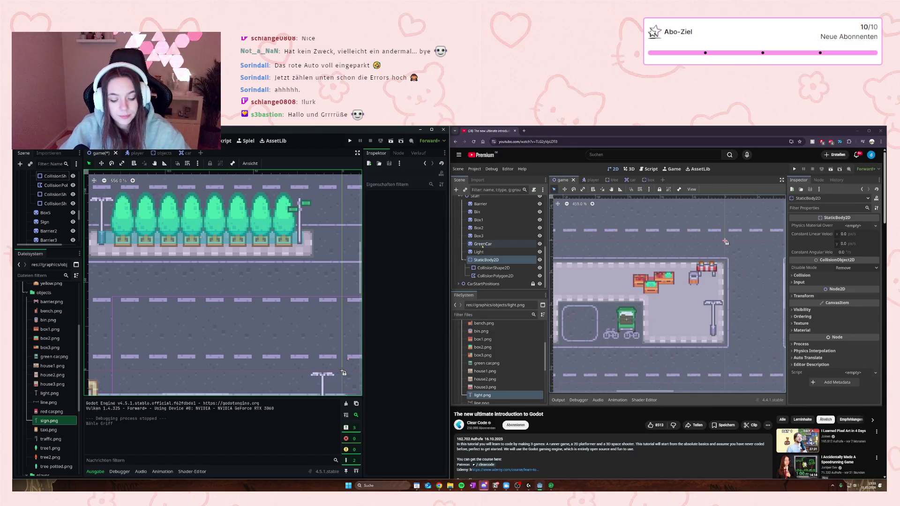
Step: Reframe the street scene, save with Ctrl+S, and select the trees node to inspect it
scroll(339, 332, down, 8)
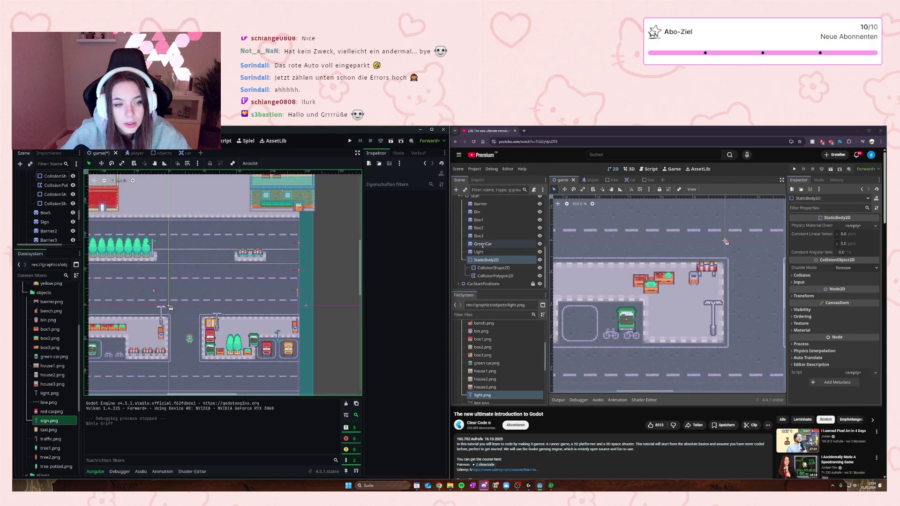
drag(154, 290, 179, 289)
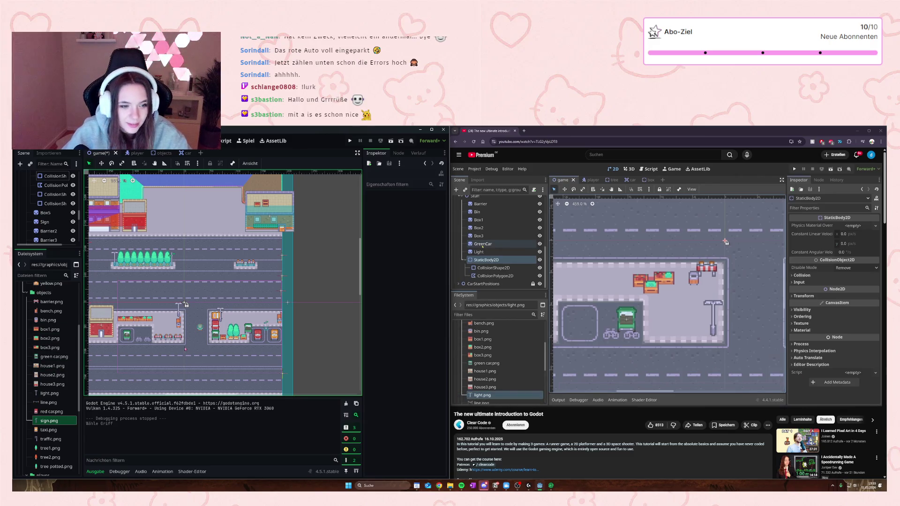
scroll(185, 349, up, 3)
drag(185, 349, 222, 283)
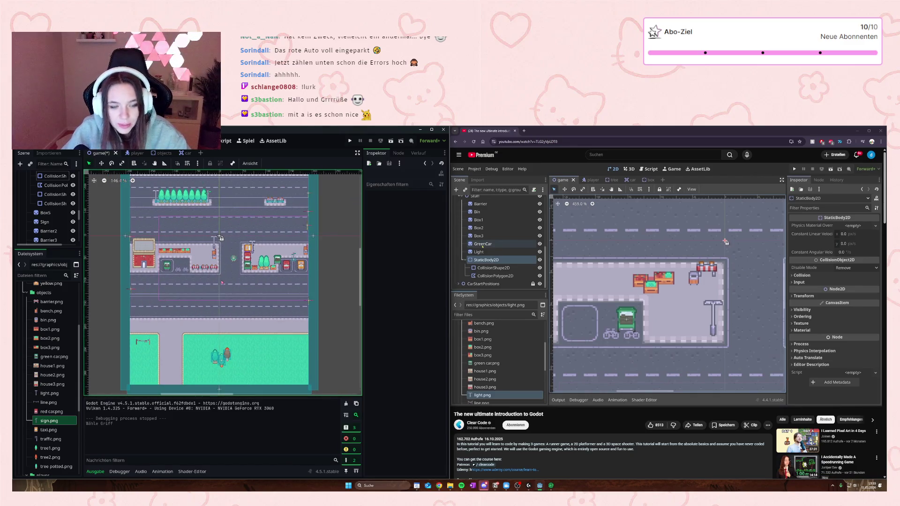
scroll(222, 282, up, 2)
drag(213, 176, 227, 225)
key(ctrl+s)
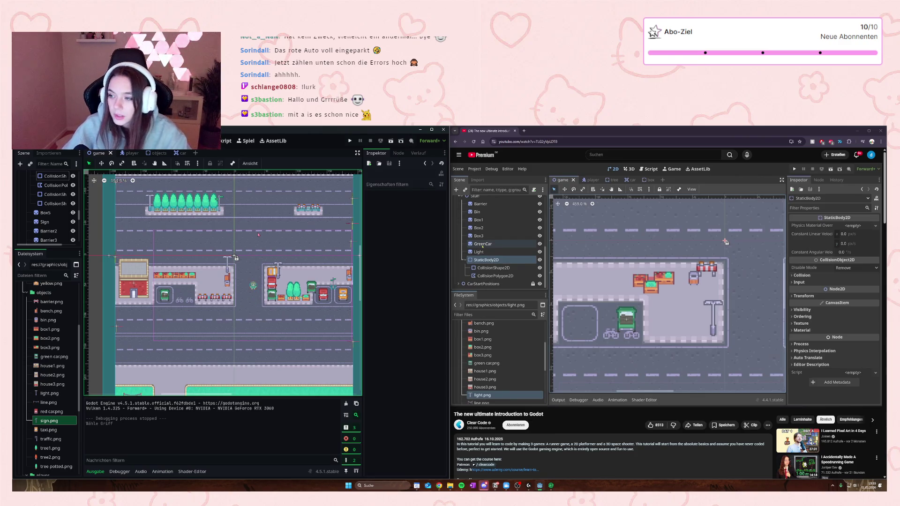
scroll(236, 258, down, 3)
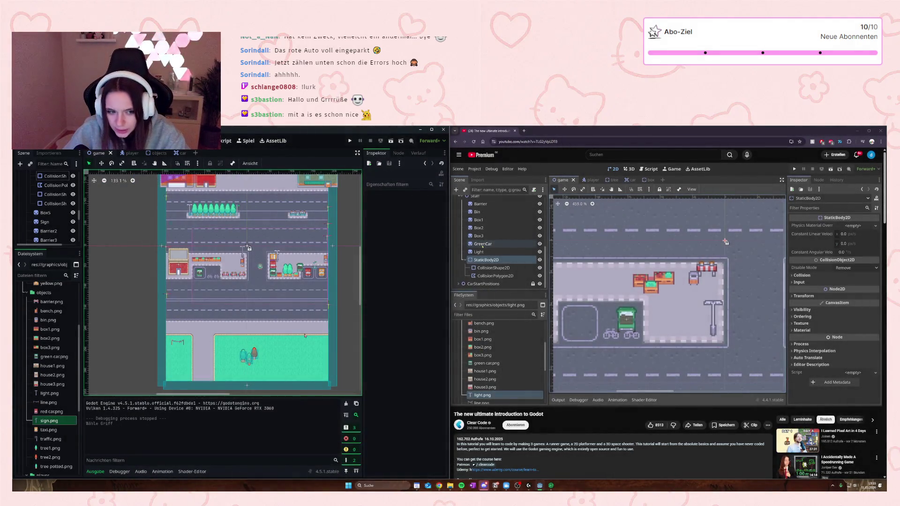
click(248, 247)
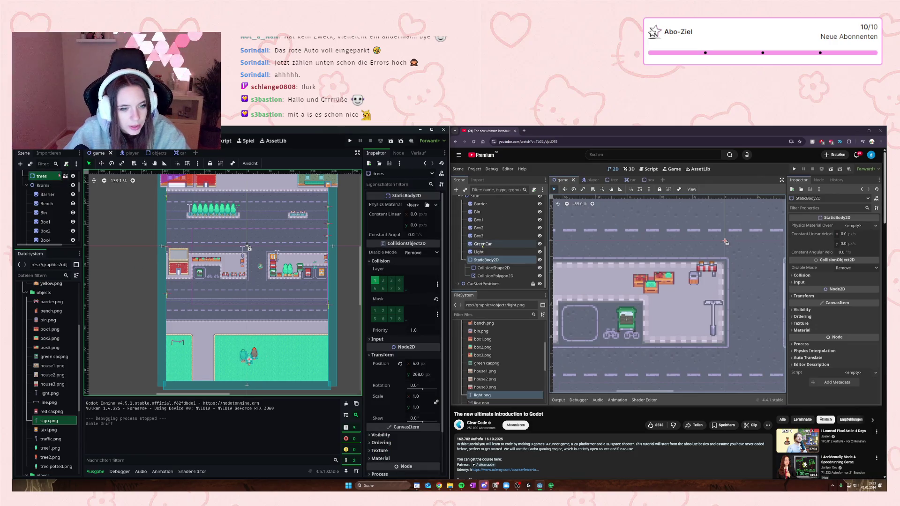
Step: Paste a copy of the trees cluster, separate it as trees2, and nudge the original left
scroll(59, 174, up, 3)
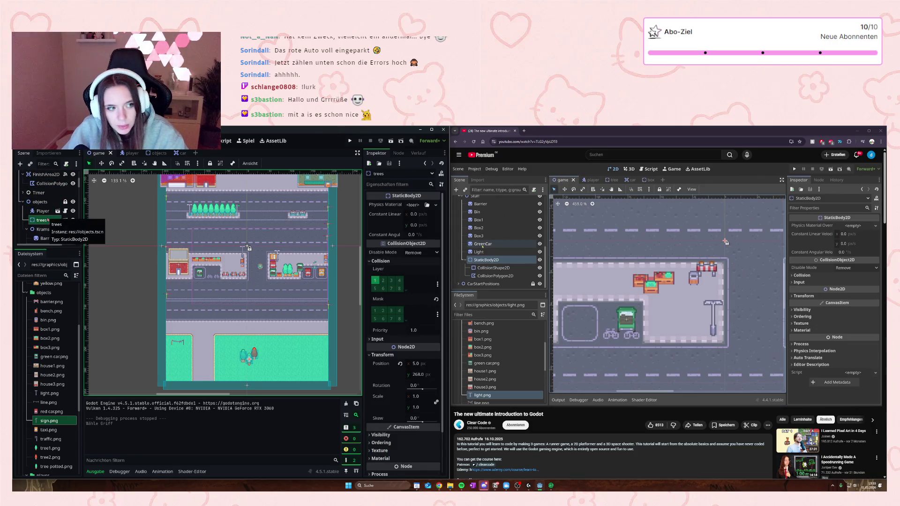
key(ctrl+v)
drag(250, 354, 255, 358)
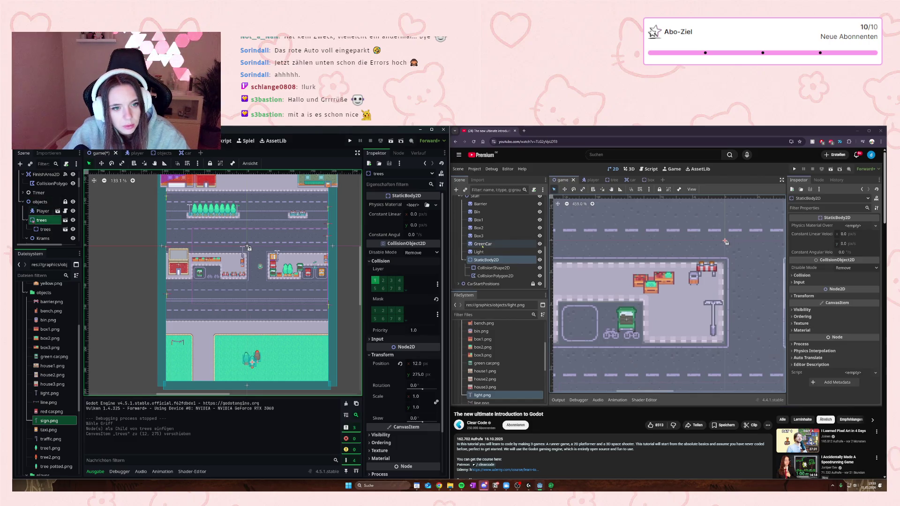
drag(47, 229, 40, 216)
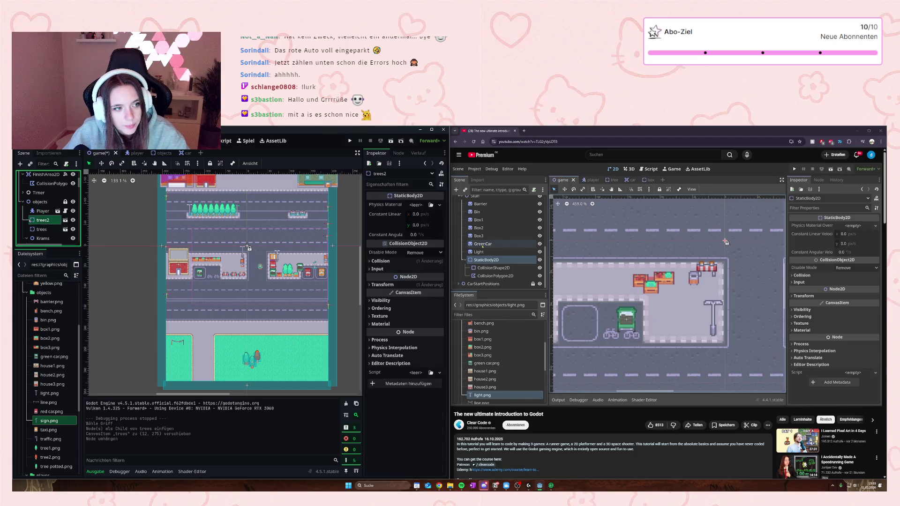
drag(256, 357, 240, 358)
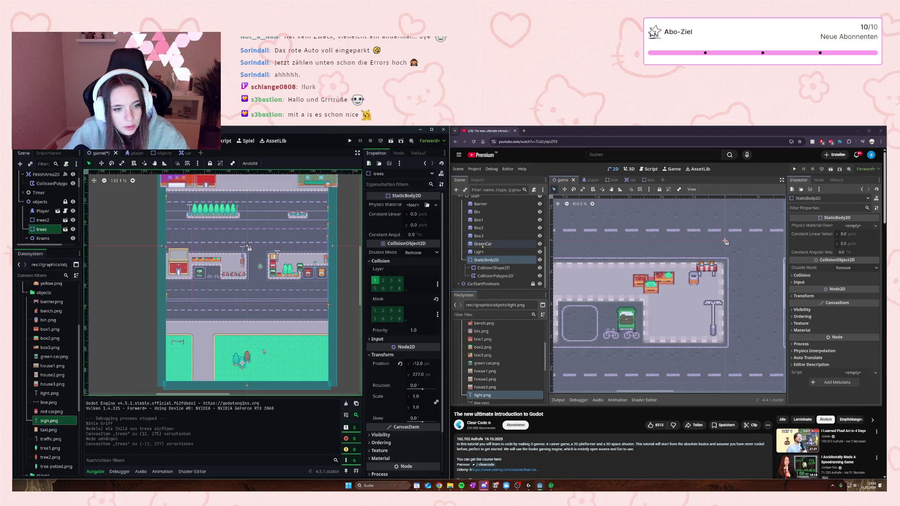
Step: Move trees2 into the left green lot at (-162, 247)
scroll(287, 373, down, 13)
scroll(267, 375, up, 9)
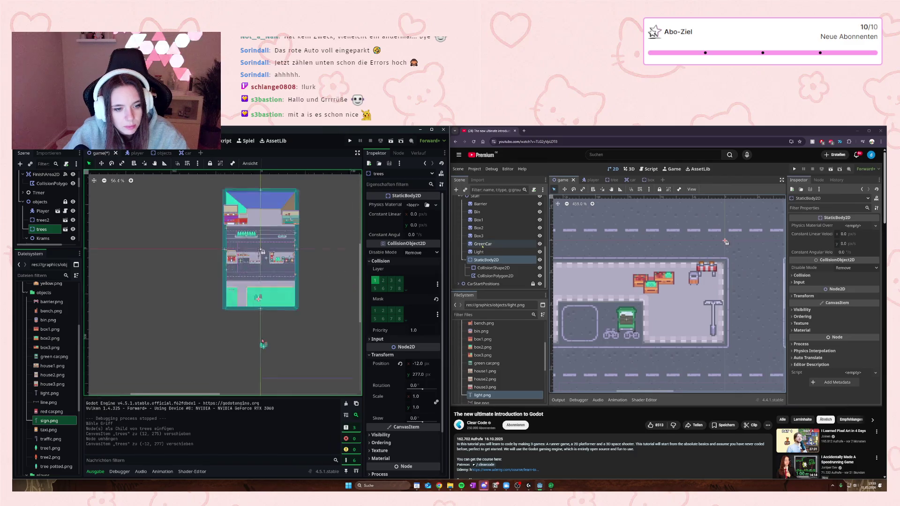
click(263, 350)
mouse_move(263, 349)
mouse_down()
mouse_move(232, 267)
mouse_move(212, 266)
mouse_move(222, 275)
mouse_move(222, 267)
mouse_up()
click(214, 265)
scroll(213, 265, up, 11)
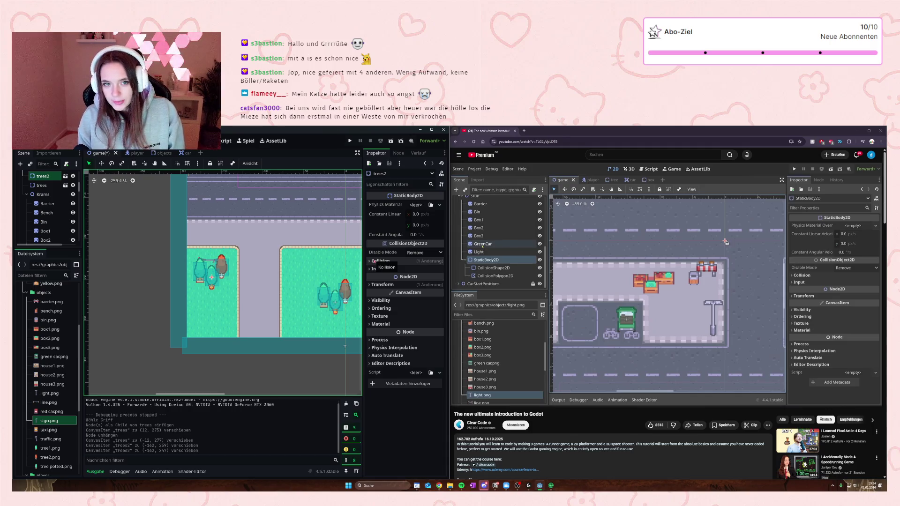
Step: Move the Player to (-104, 303) in the left green lot and run the game
scroll(272, 325, down, 3)
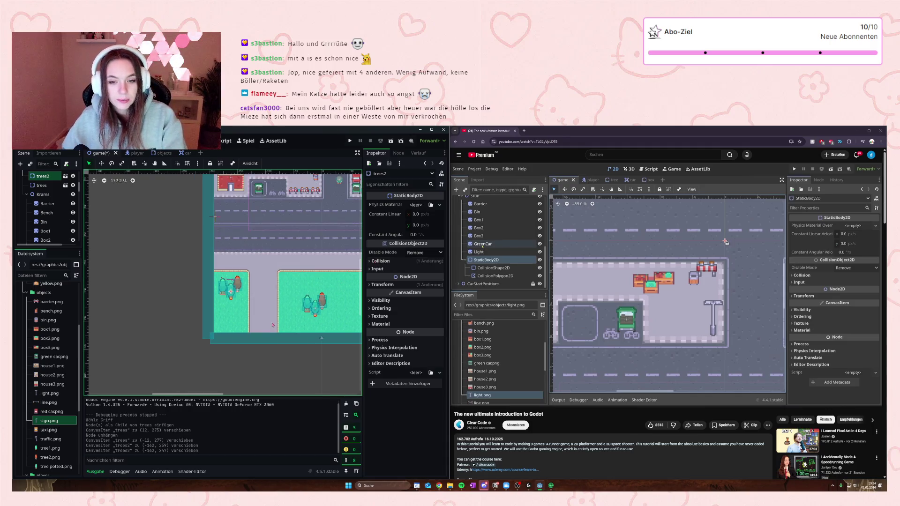
scroll(304, 275, down, 1)
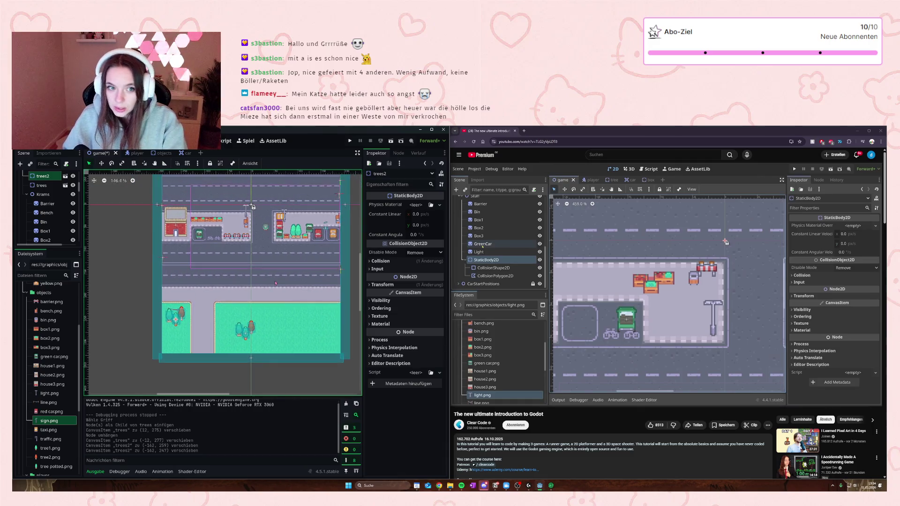
drag(279, 289, 272, 365)
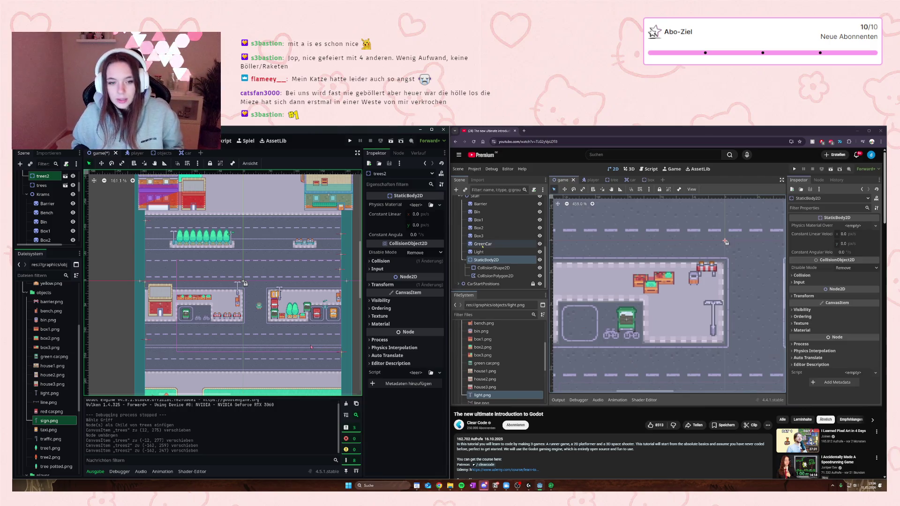
scroll(292, 299, down, 5)
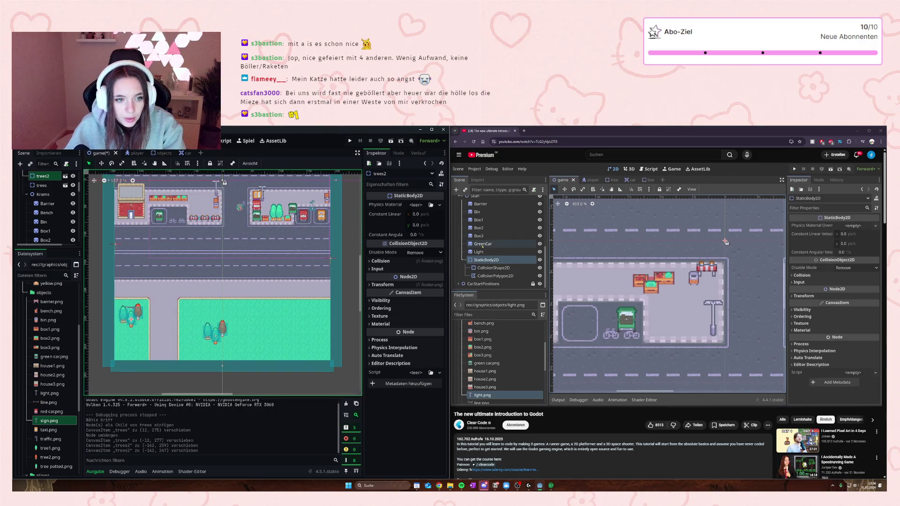
mouse_move(240, 206)
mouse_down()
mouse_move(239, 345)
mouse_move(163, 350)
mouse_up()
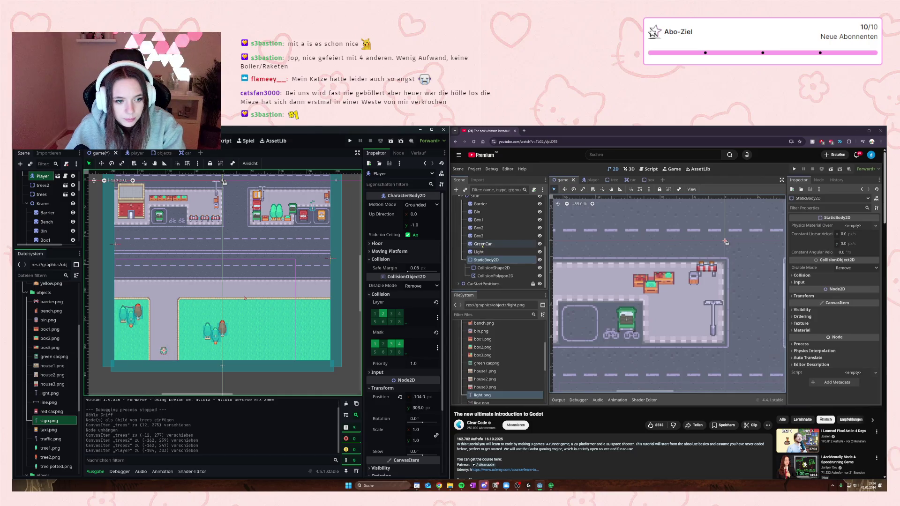
click(350, 141)
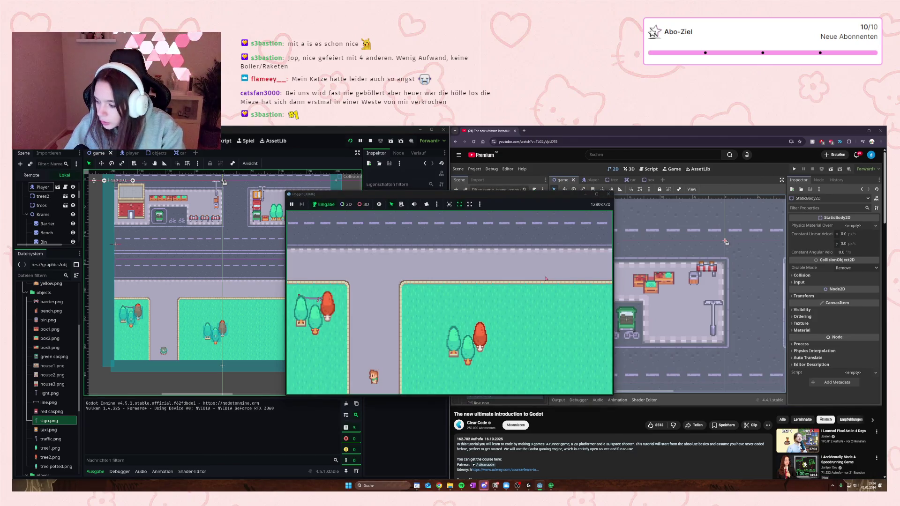
Step: Walk the player up across the roads to the far grass to win
key(Up)
key(Right)
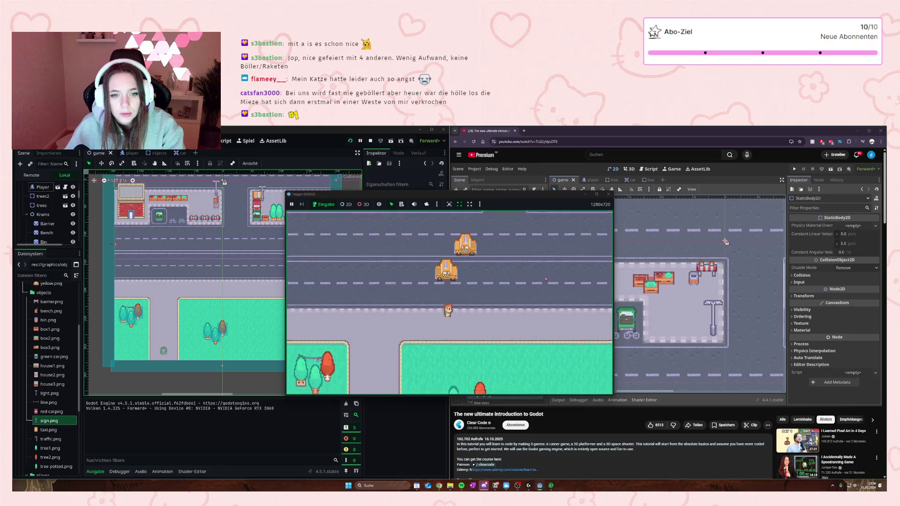
key(Up)
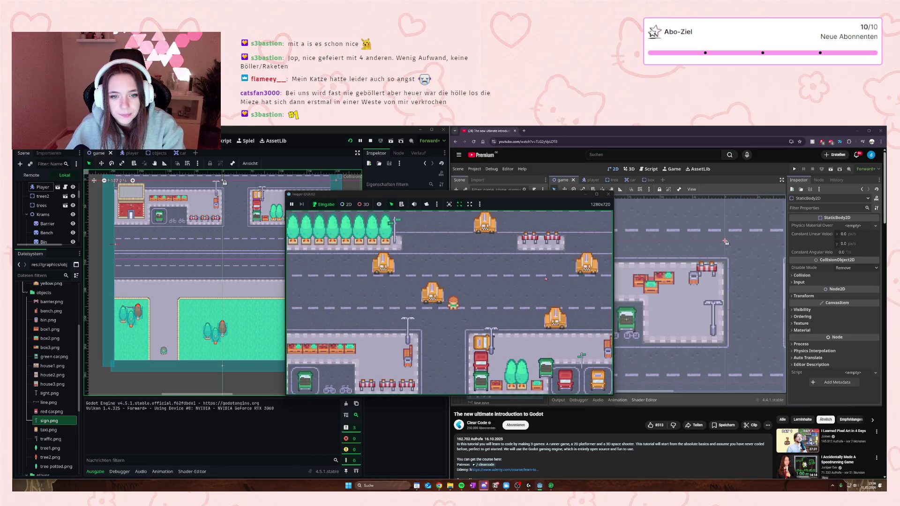
key(Up)
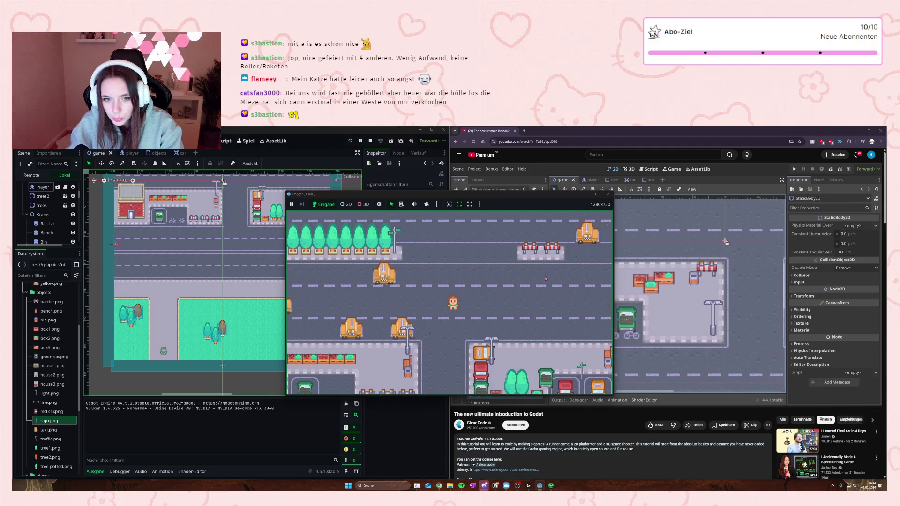
key(Up)
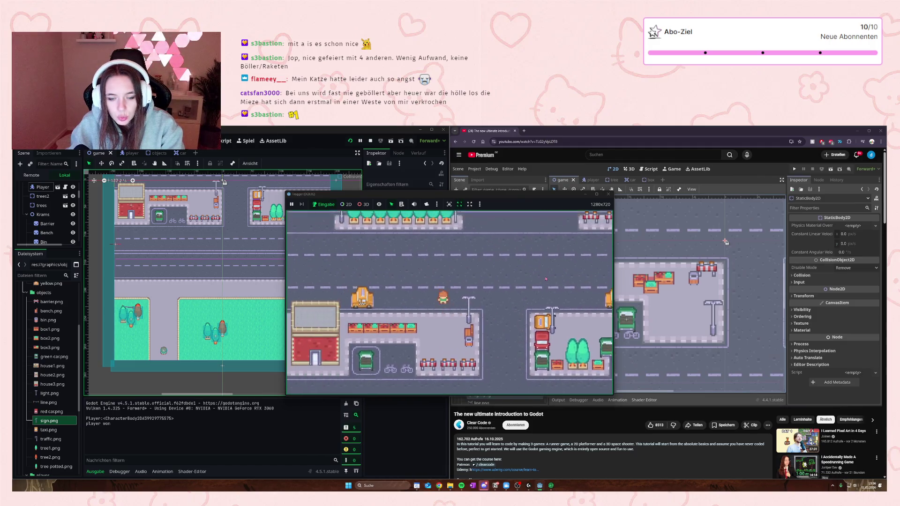
Step: Walk the player back down and left into the parking lot and onto the road
key(Down)
key(Left)
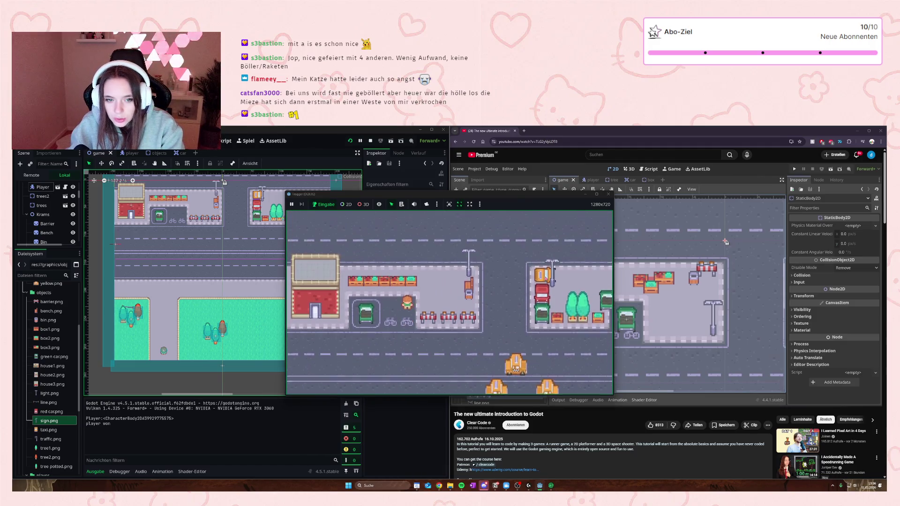
key(Down)
key(Down)
key(Left)
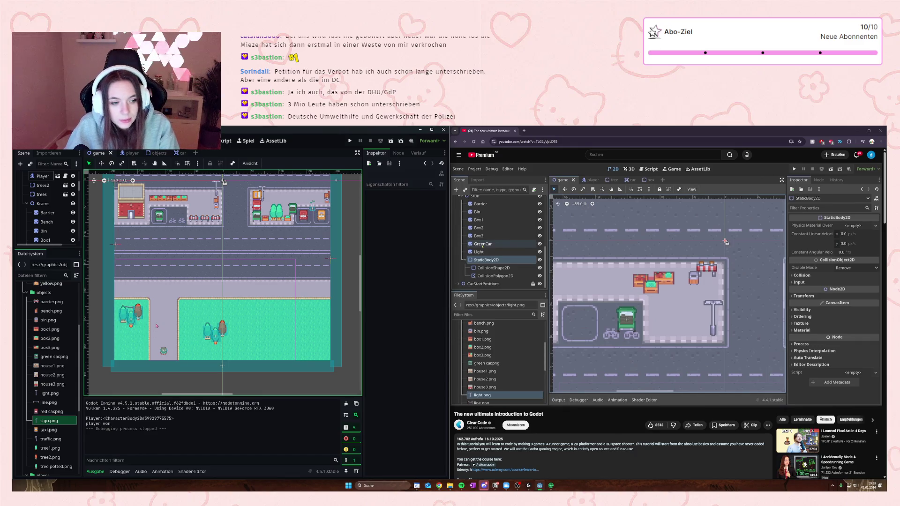
scroll(212, 289, up, 5)
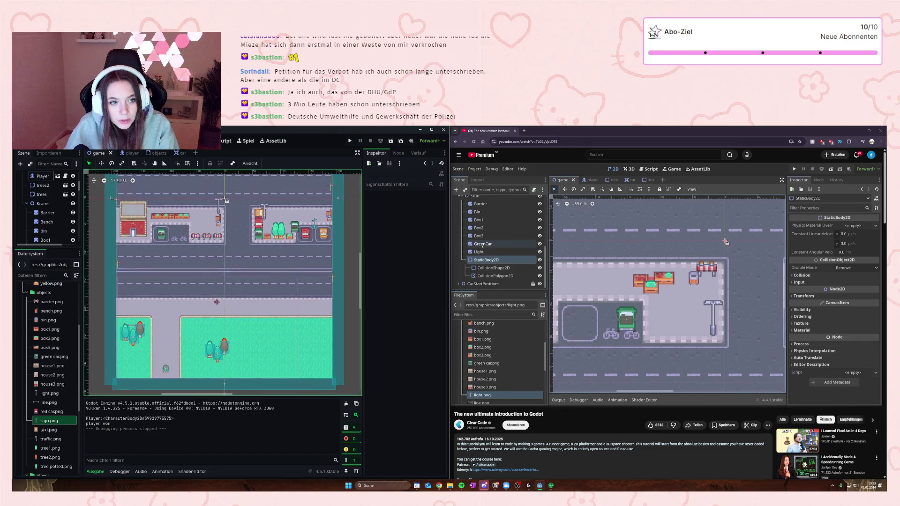
scroll(208, 183, up, 5)
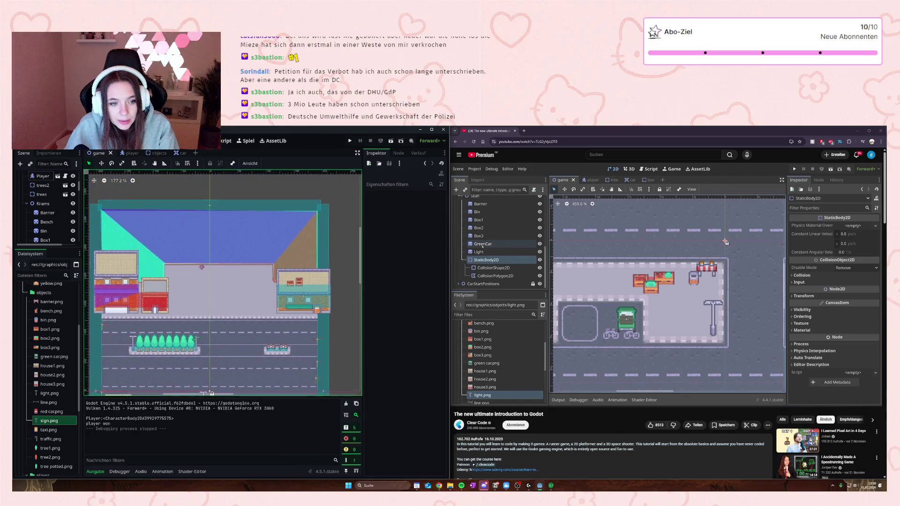
scroll(207, 268, down, 5)
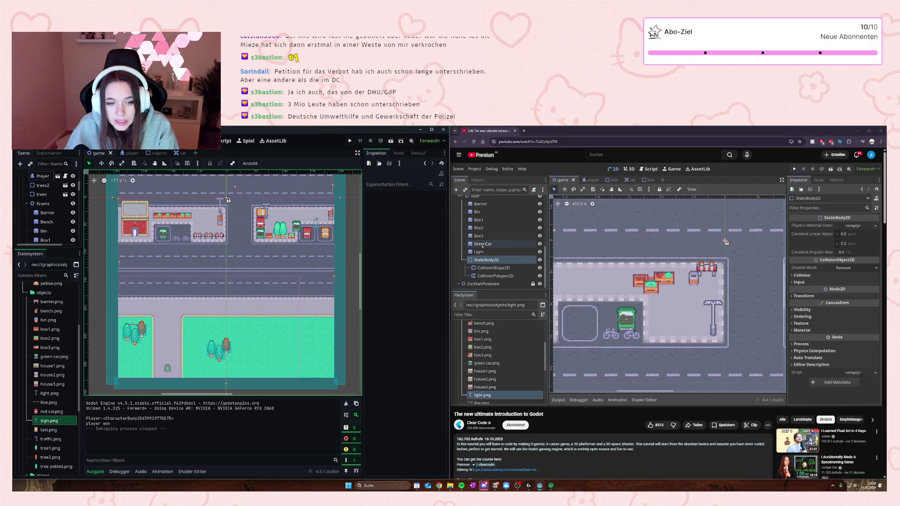
scroll(234, 183, left, 1)
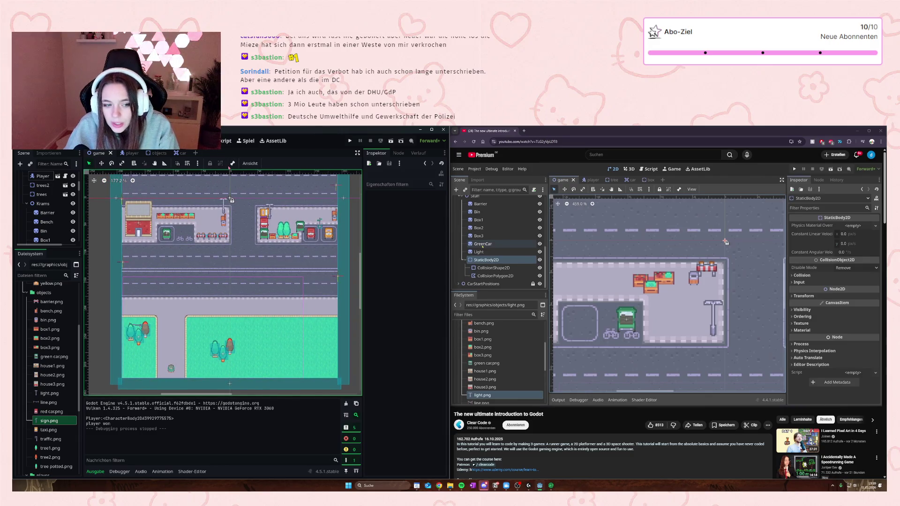
scroll(238, 268, down, 1)
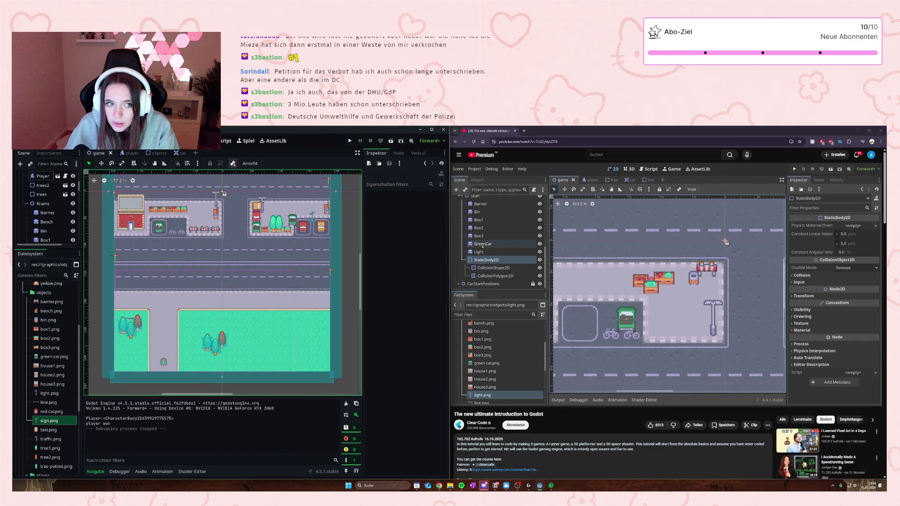
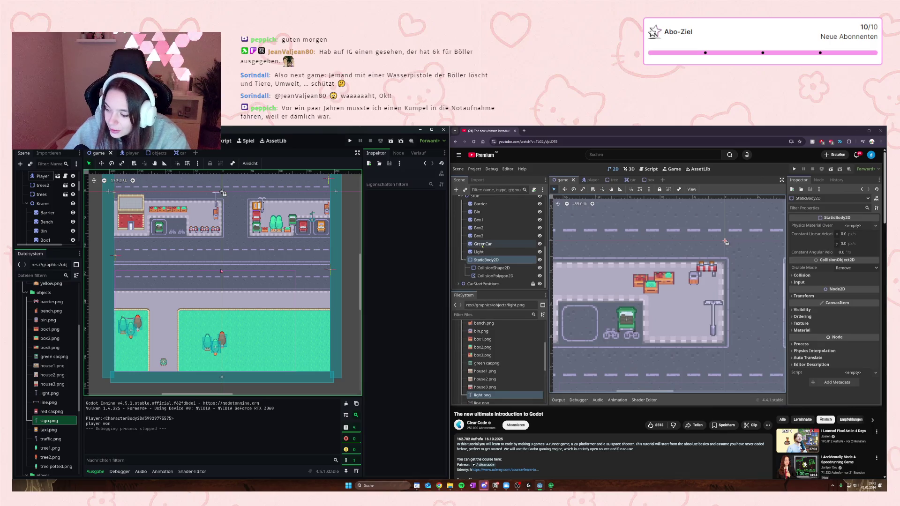
Step: Pan and zoom the 2D viewport over the town map to check the road and grass strips under the buildings
mouse_move(263, 262)
mouse_down()
mouse_move(255, 371)
mouse_move(254, 362)
mouse_up()
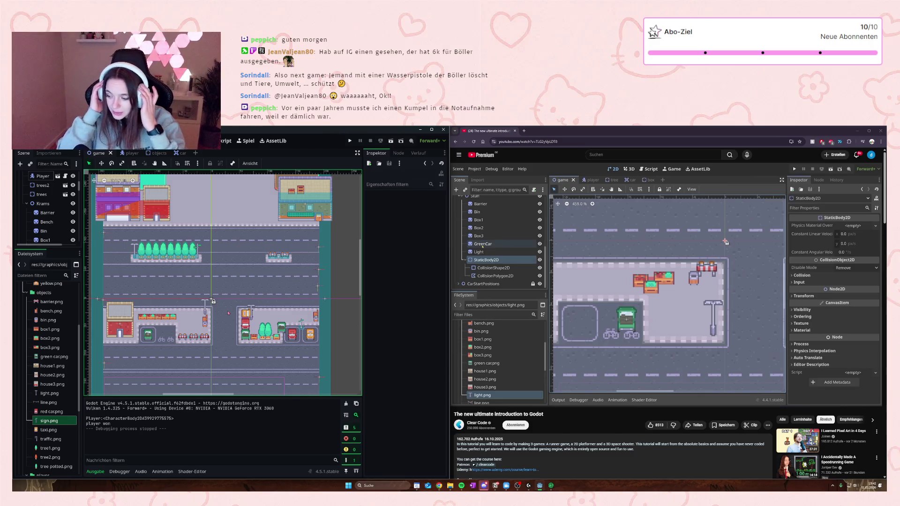
drag(228, 313, 222, 248)
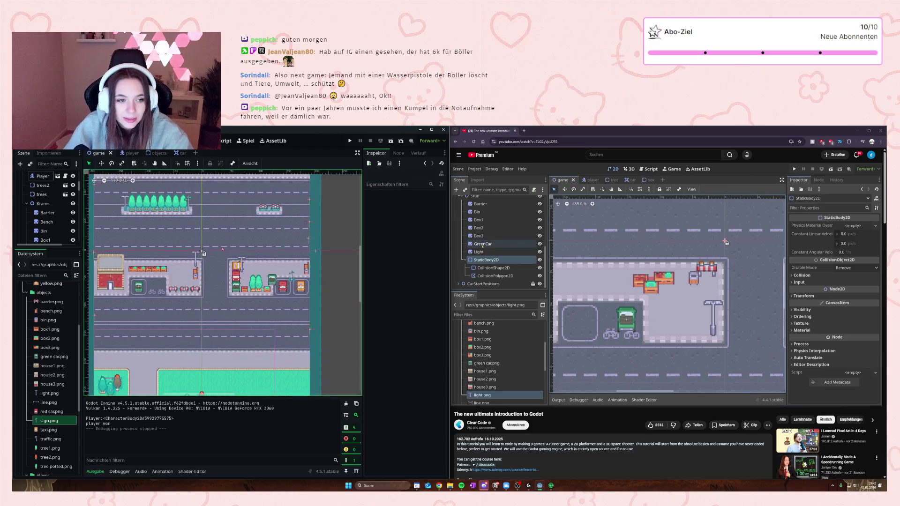
scroll(222, 248, up, 1)
drag(213, 299, 245, 247)
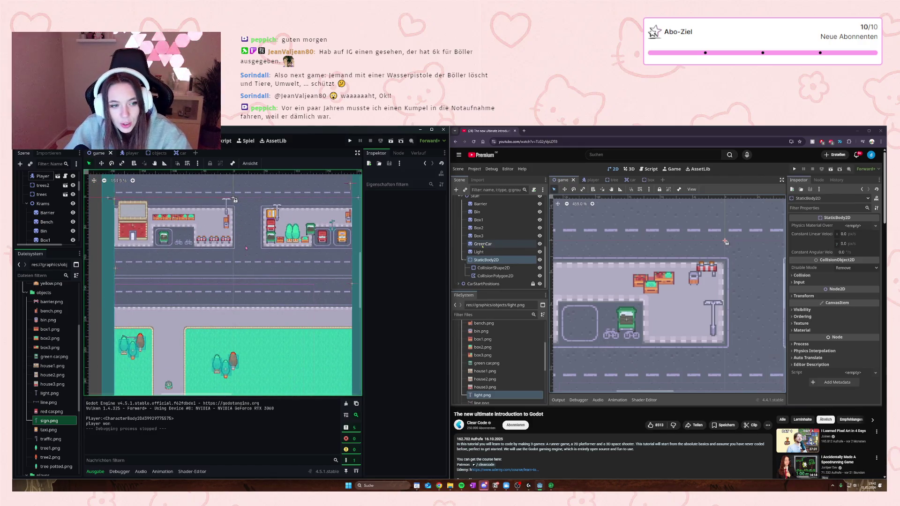
mouse_move(217, 316)
mouse_down()
mouse_move(210, 292)
mouse_move(205, 310)
mouse_move(202, 251)
mouse_up()
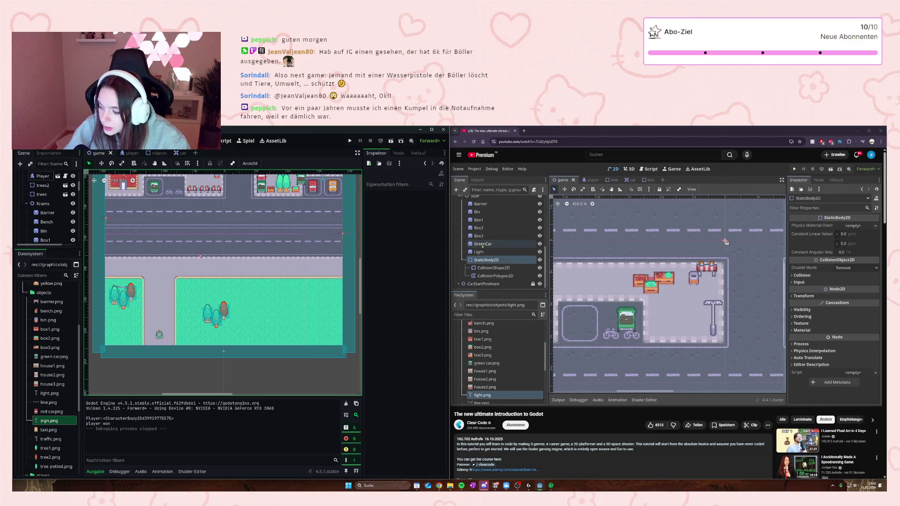
scroll(188, 288, up, 1)
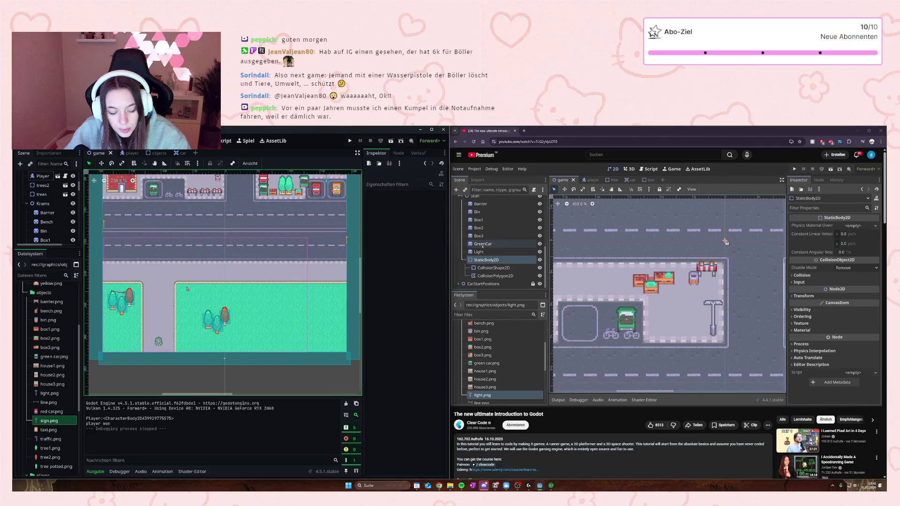
scroll(188, 288, up, 3)
scroll(188, 288, down, 2)
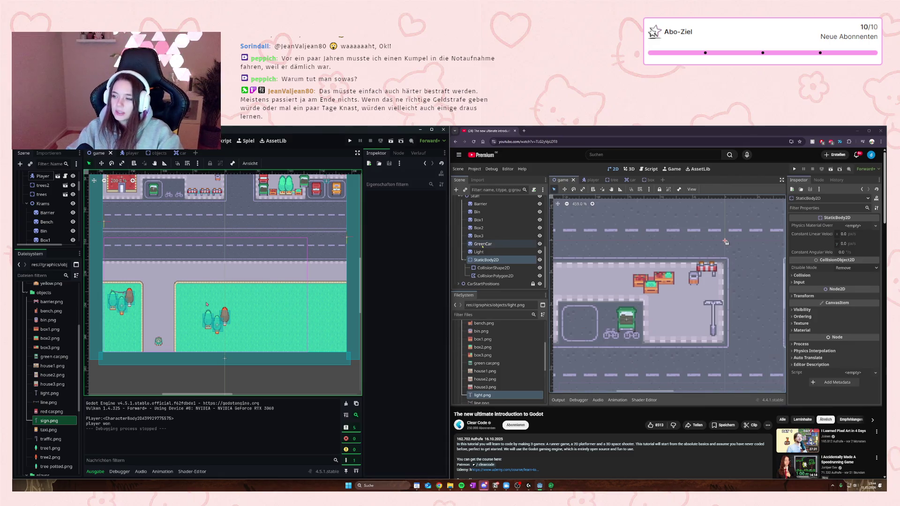
scroll(236, 303, up, 3)
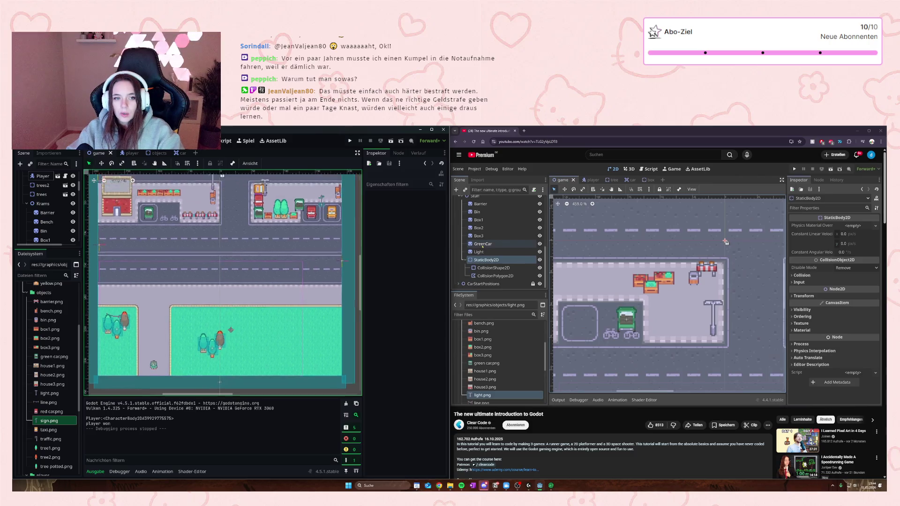
scroll(248, 335, right, 3)
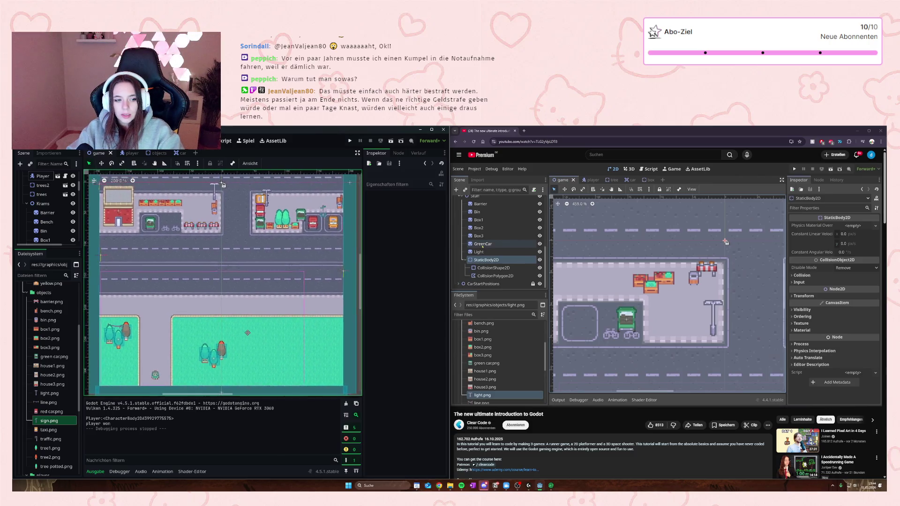
scroll(247, 335, up, 1)
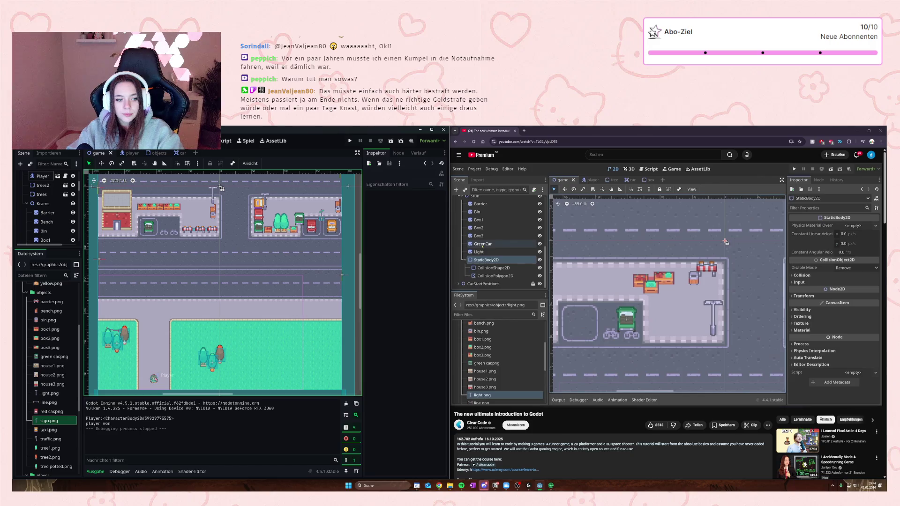
scroll(219, 253, down, 4)
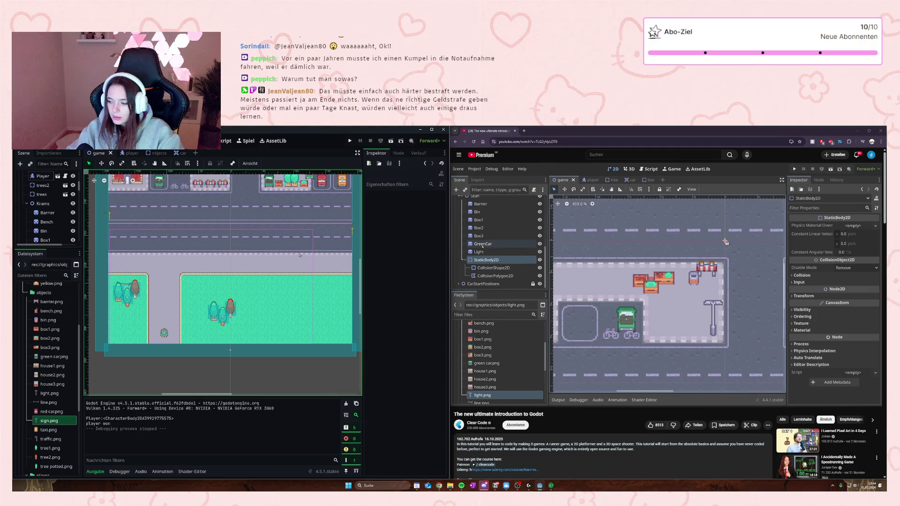
mouse_move(856, 335)
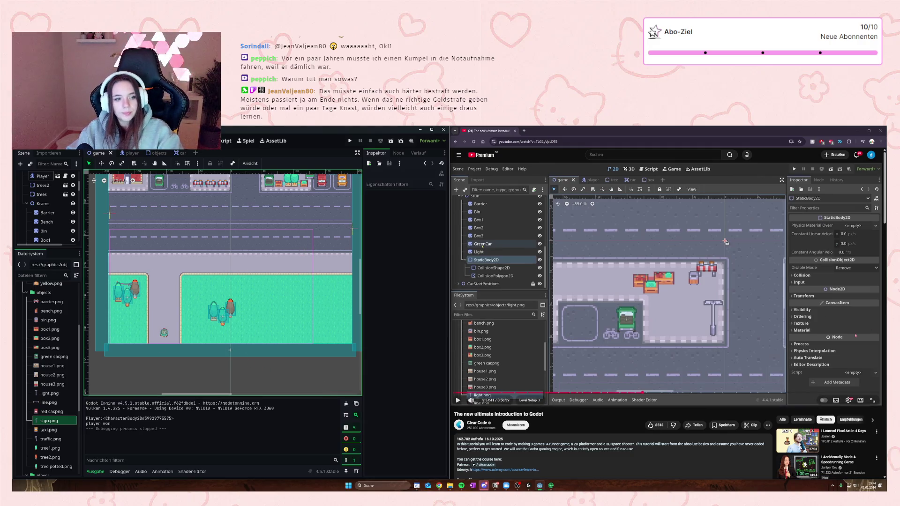
Step: Resume the tutorial and skip ahead past the 'Place lots of elements' exercise slide
click(696, 315)
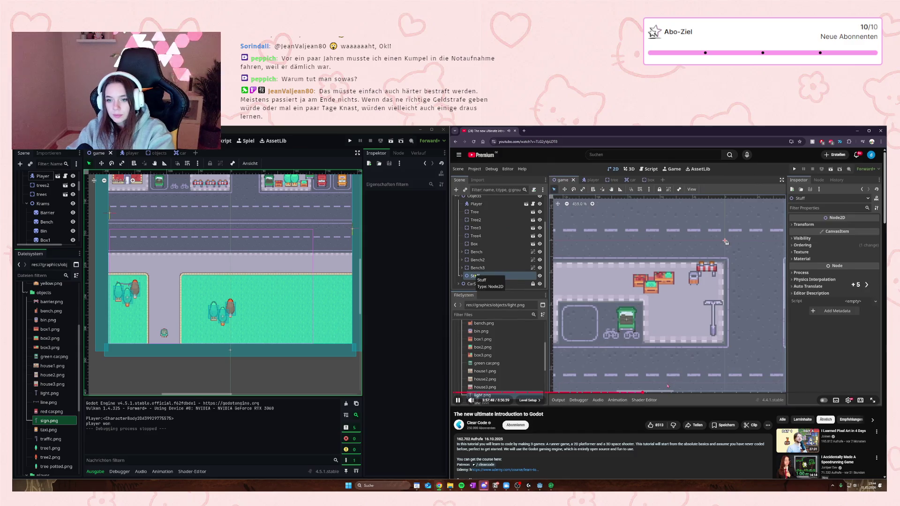
key(l)
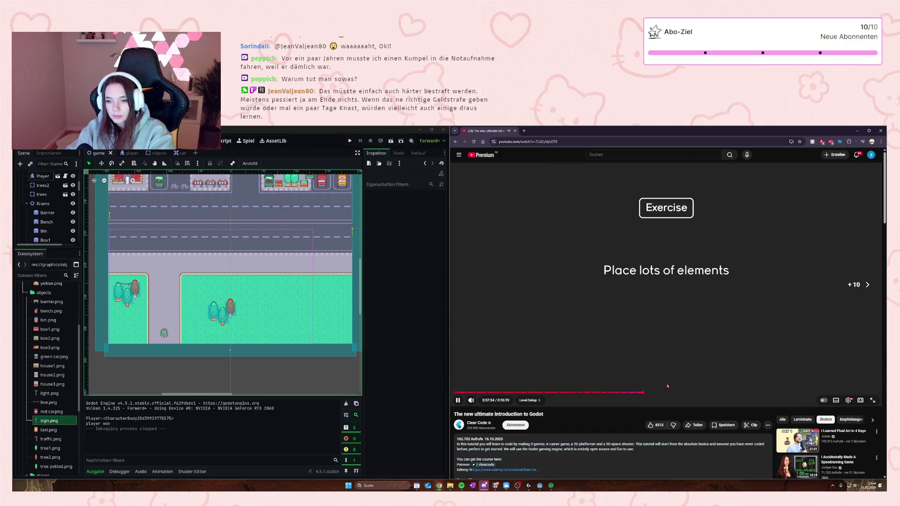
key(Right)
key(Right)
key(Right)
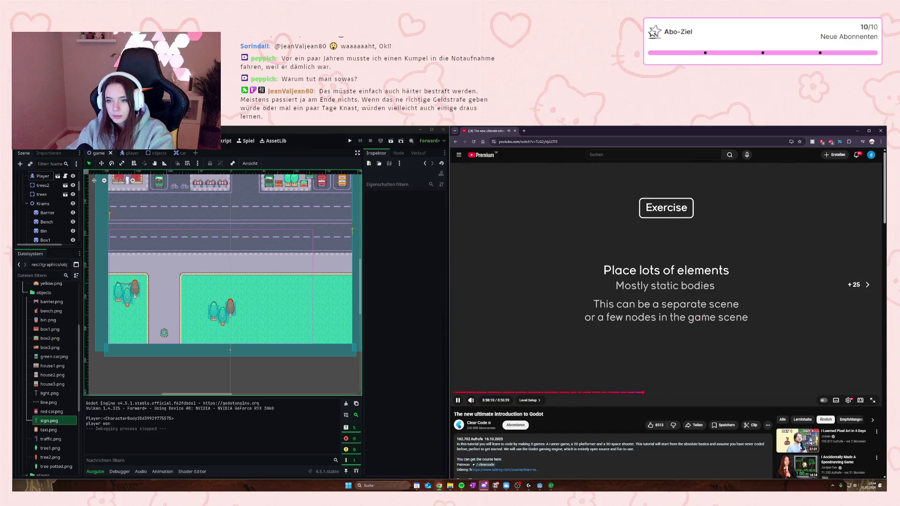
key(l)
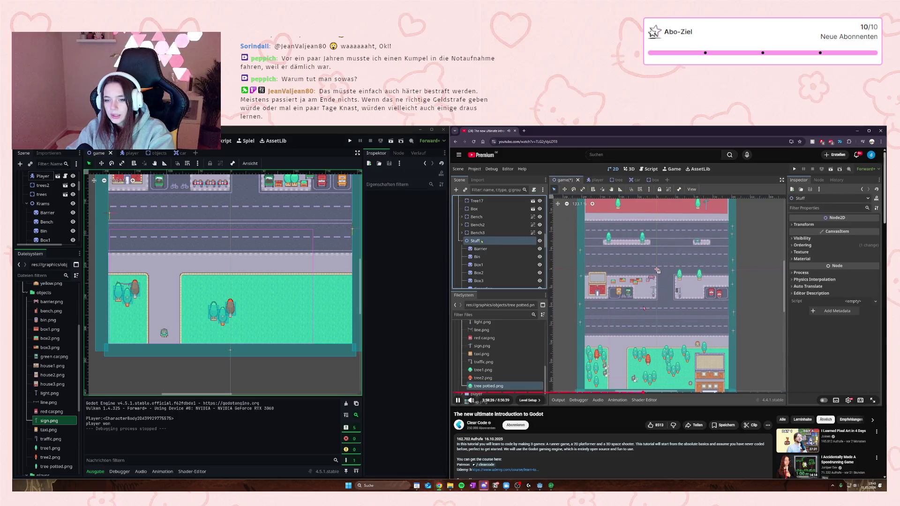
Step: Pause and resume the tutorial twice to study its test run through the populated town
click(657, 270)
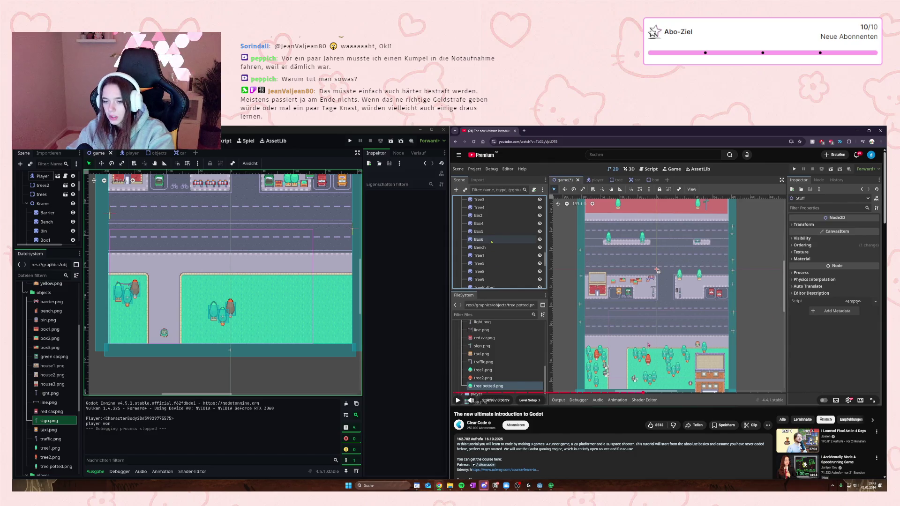
click(657, 271)
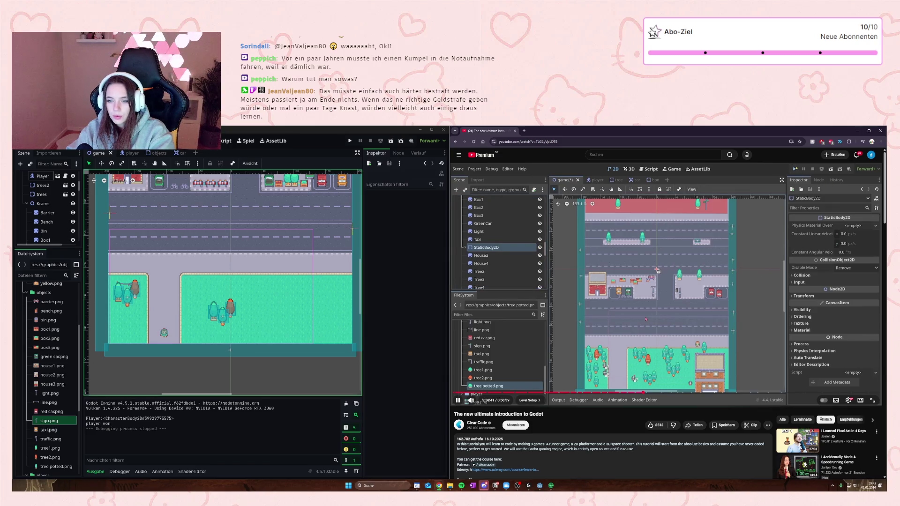
key(space)
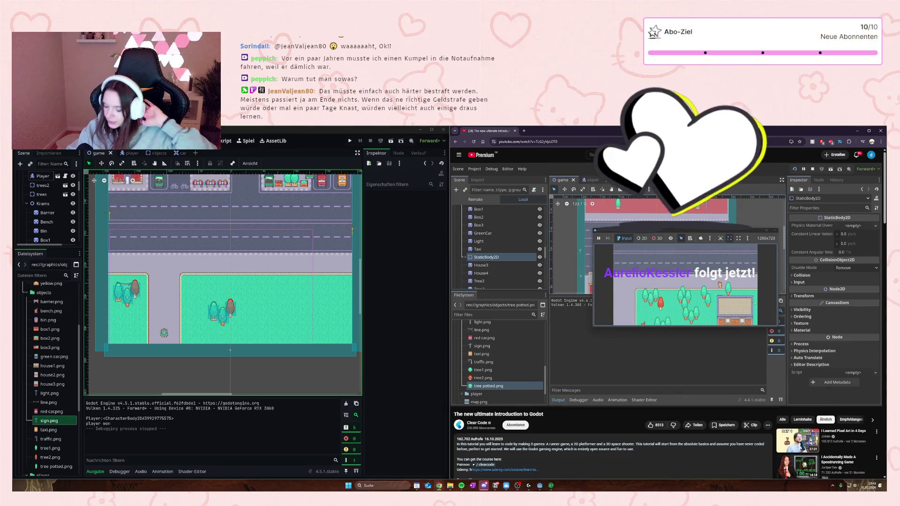
click(746, 344)
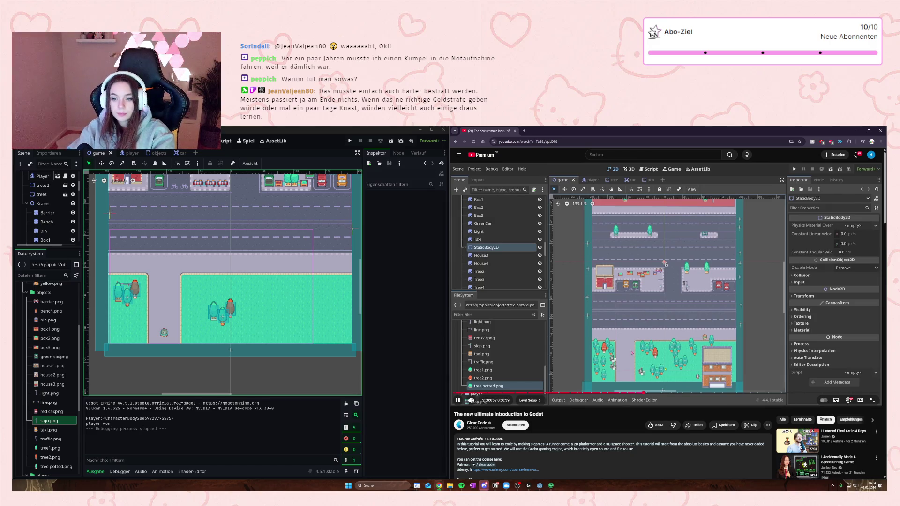
Step: Skip the tutorial five seconds ahead and pause it on the finished town level
key(Right)
key(Right)
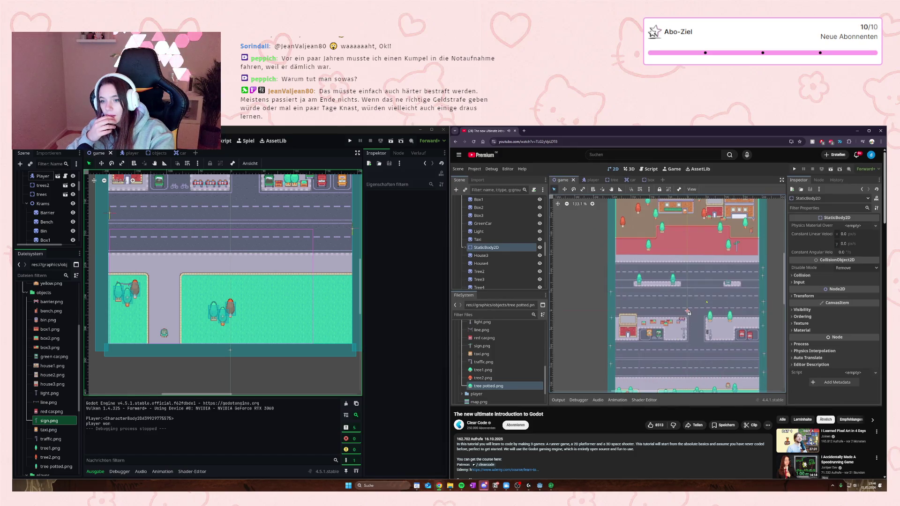
click(724, 329)
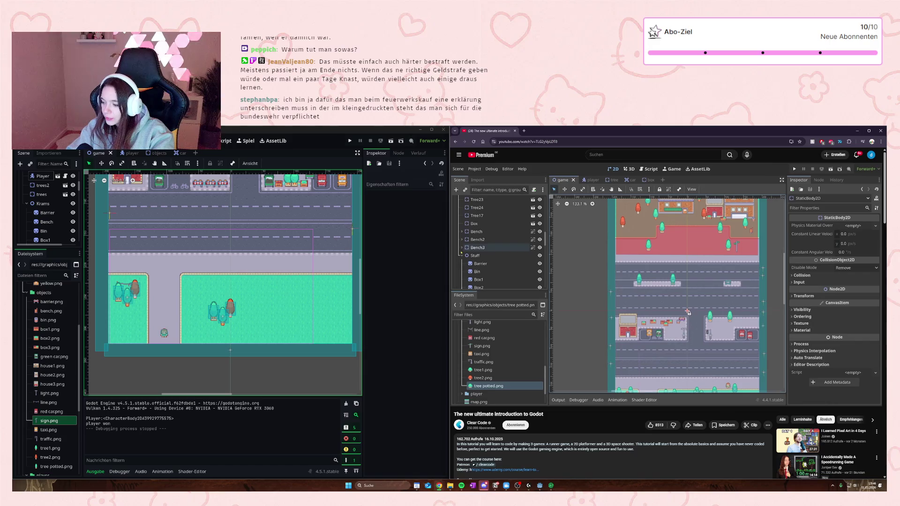
mouse_move(717, 327)
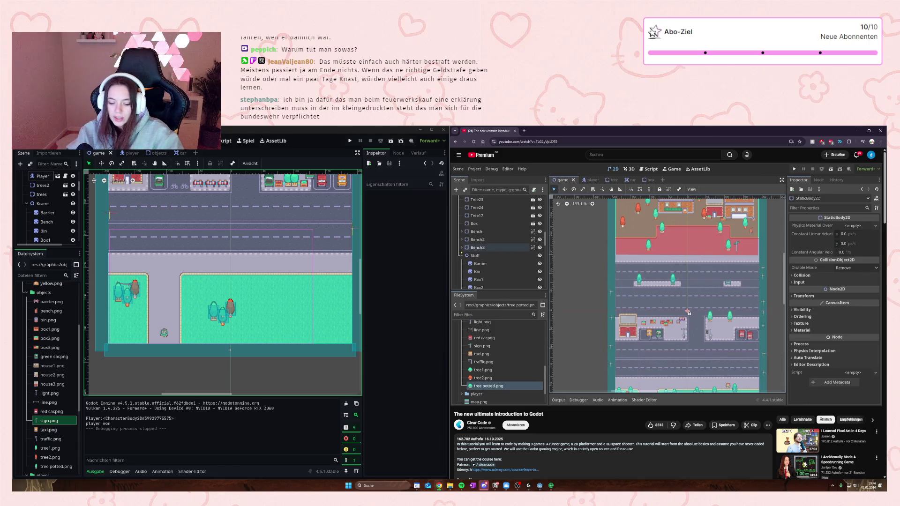
Step: Play the tutorial briefly and pause it as its game window launches
mouse_move(739, 363)
click(689, 343)
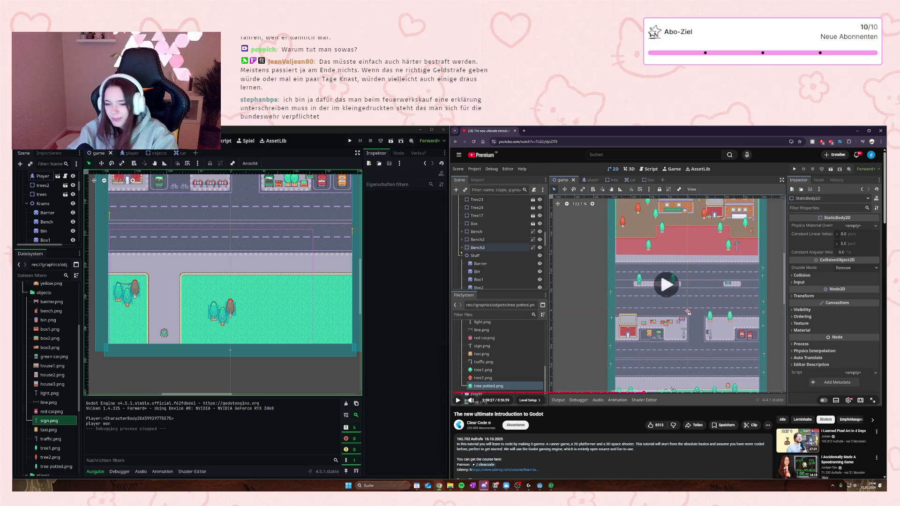
click(689, 345)
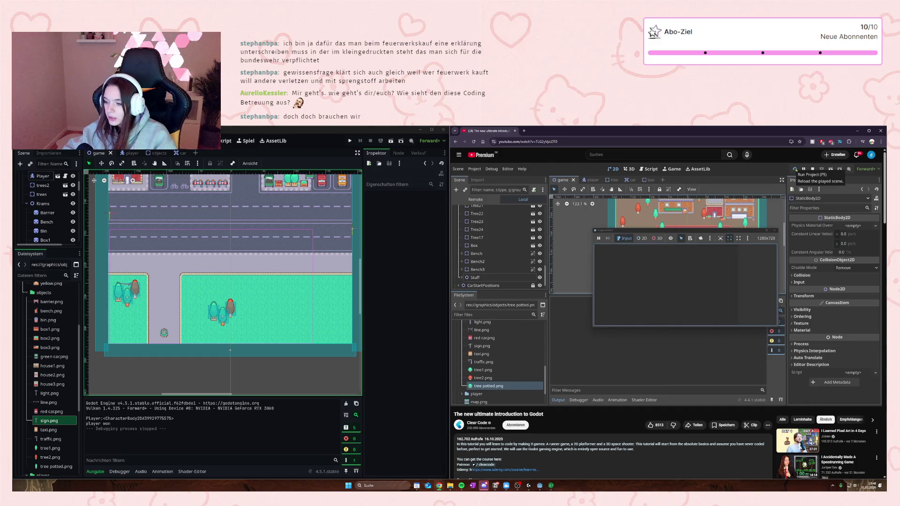
mouse_move(595, 400)
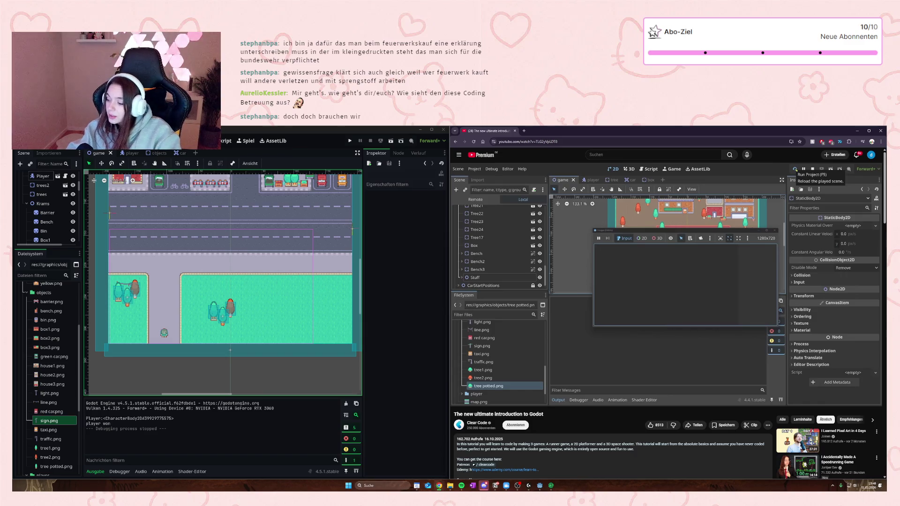
mouse_move(671, 296)
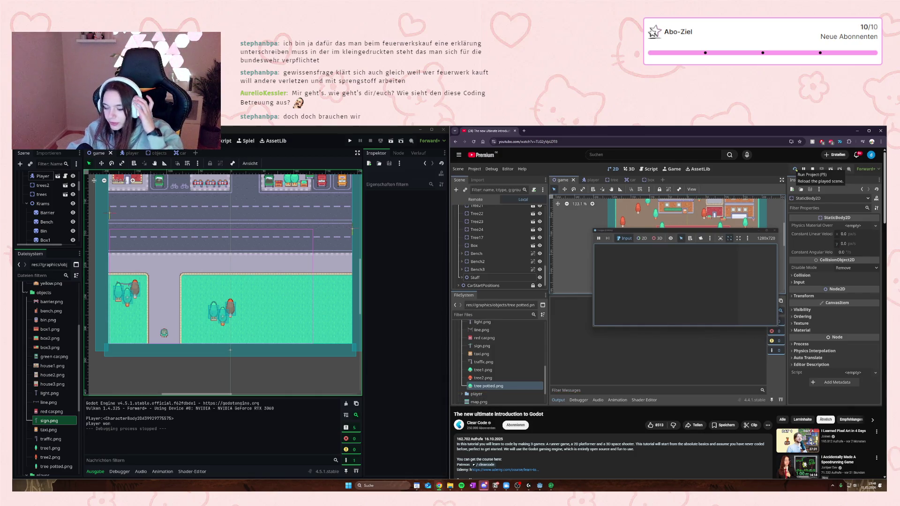
mouse_move(673, 276)
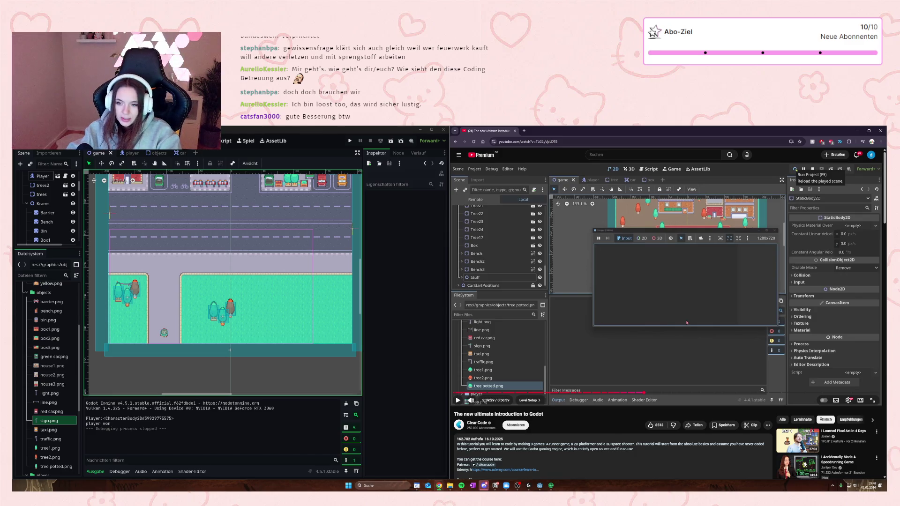
Step: Play the tutorial a few more seconds and pause on the editor's full town map
click(686, 322)
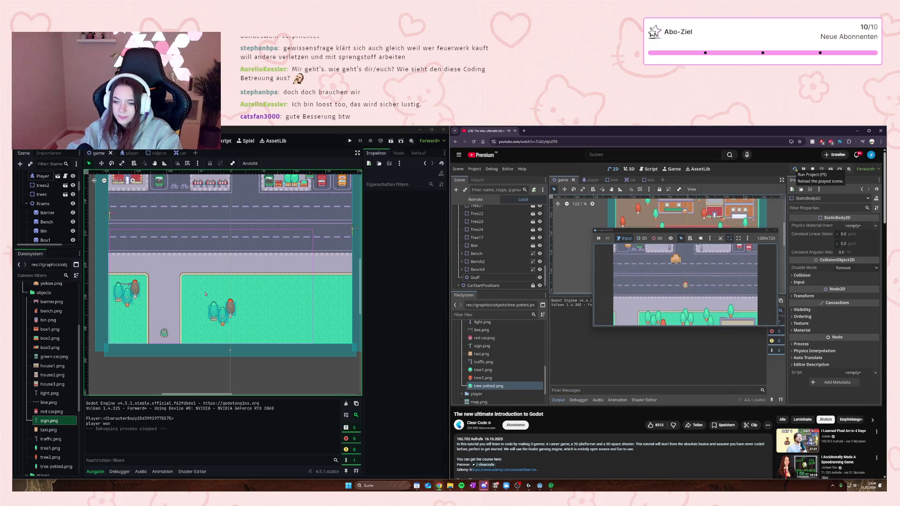
click(577, 309)
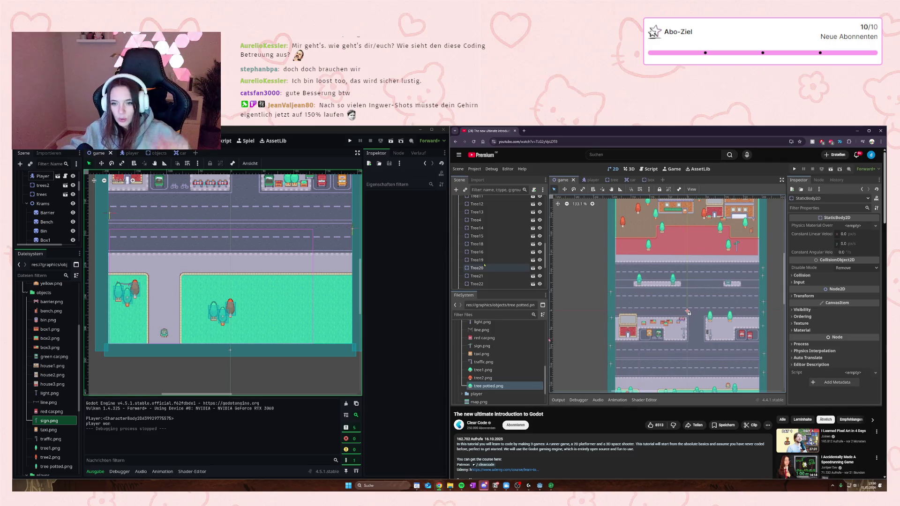
Step: Play the tutorial until it sets CarTimer to 0.1 and shows crowded roads, then pause it
click(706, 304)
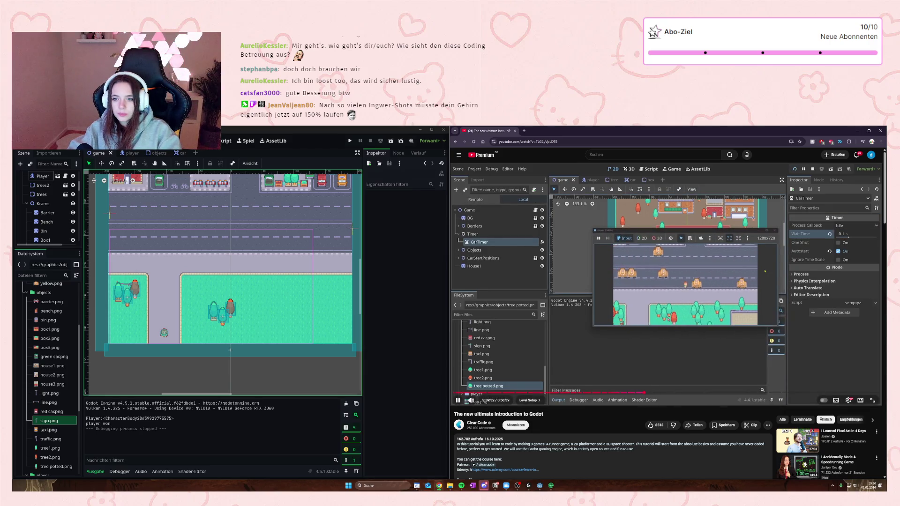
key(space)
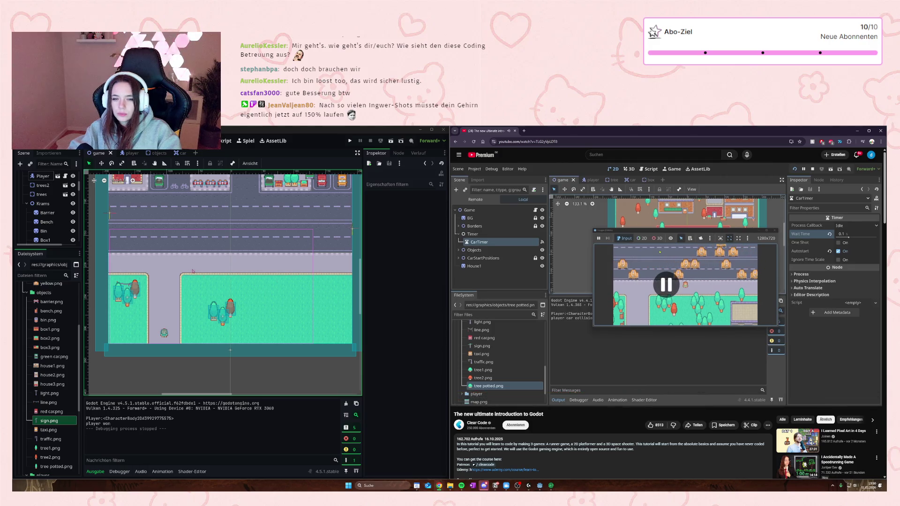
scroll(47, 218, down, 5)
Step: Select the CarTimer node, enter a new Wait Time in the Inspector, and save
click(30, 229)
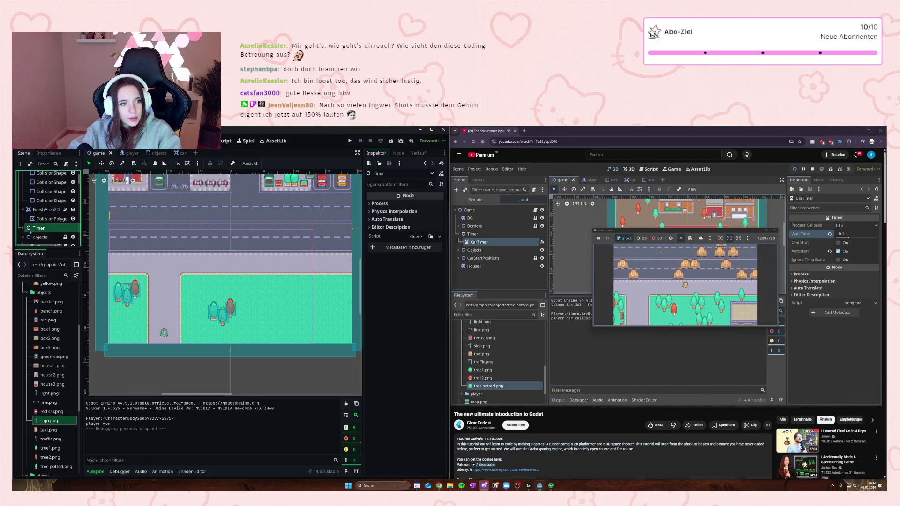
click(23, 229)
click(46, 237)
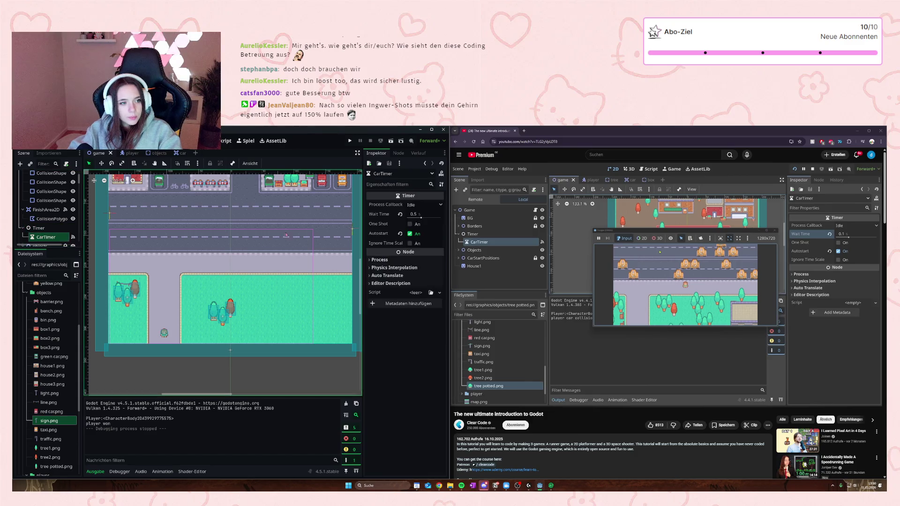
click(416, 215)
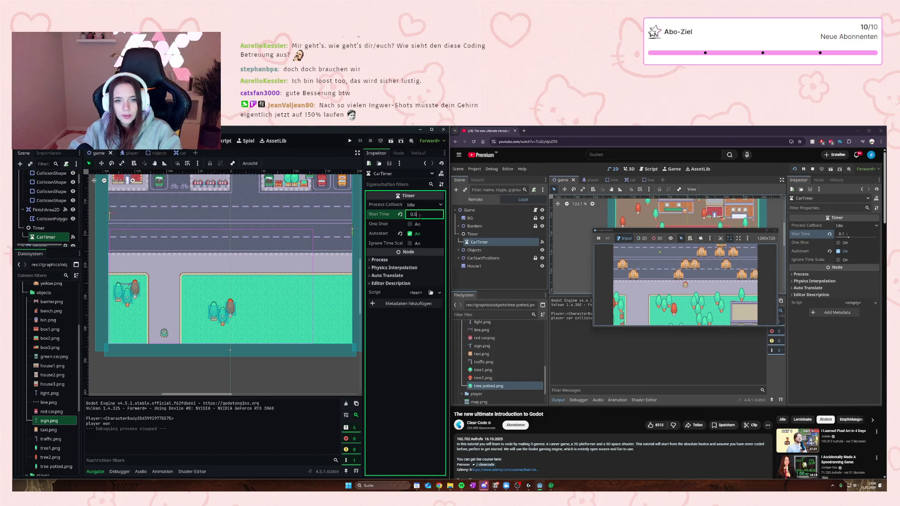
text(0.1)
click(277, 268)
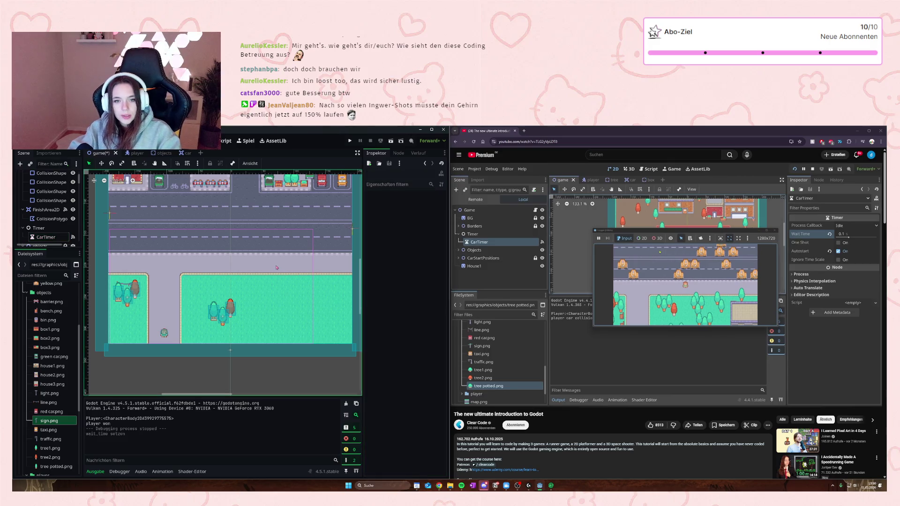
key(ctrl+s)
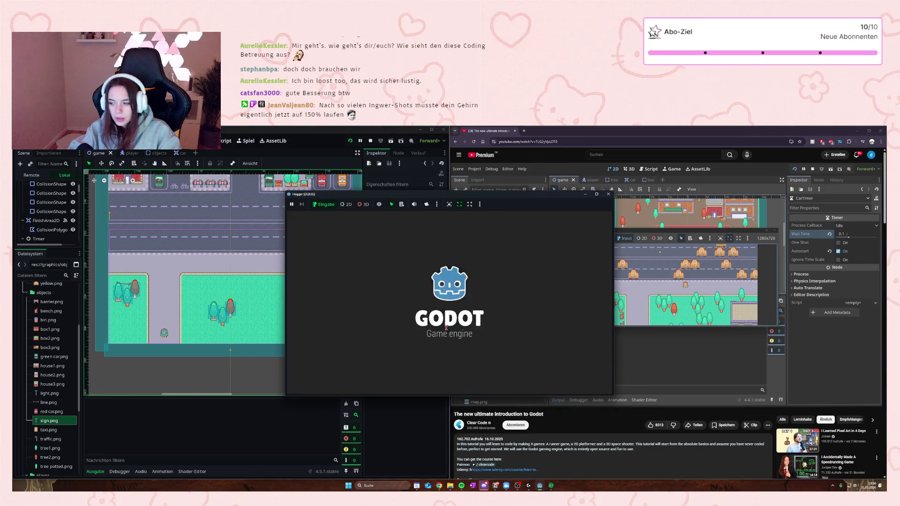
Step: Walk the player toward the road in the running game, then close it
key(Up)
key(Right)
key(Up)
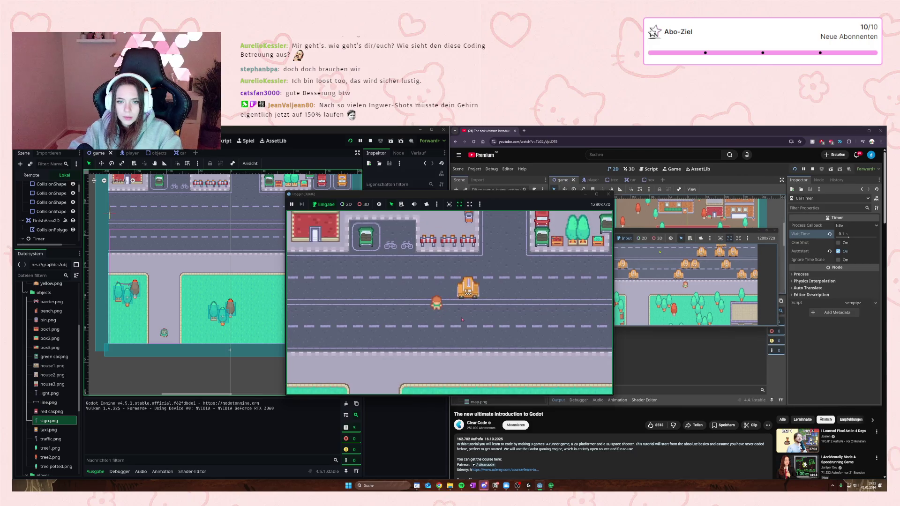
key(Down)
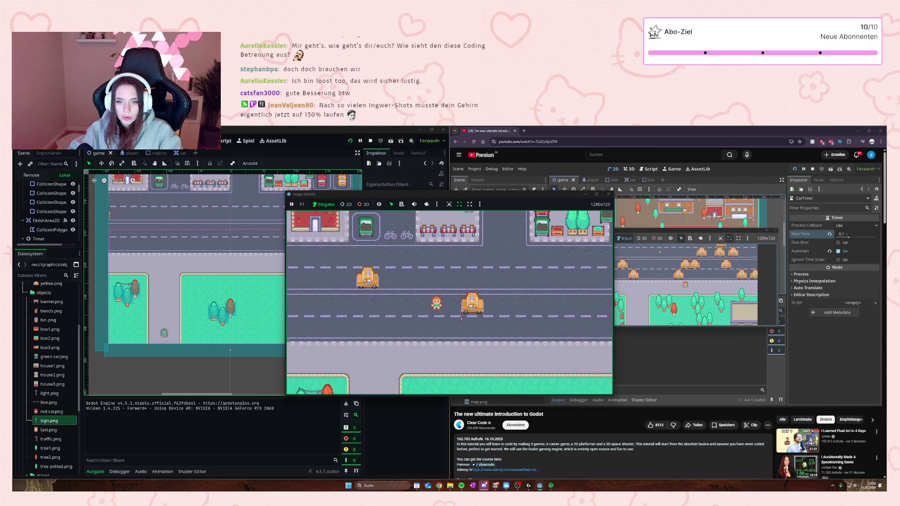
click(609, 194)
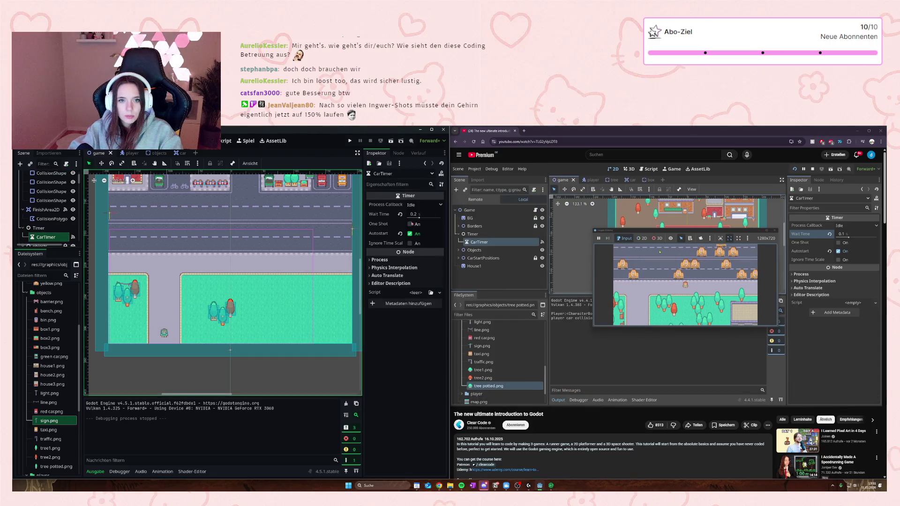
Step: Confirm the CarTimer Wait Time as 0.1 seconds and clear the node selection
click(413, 214)
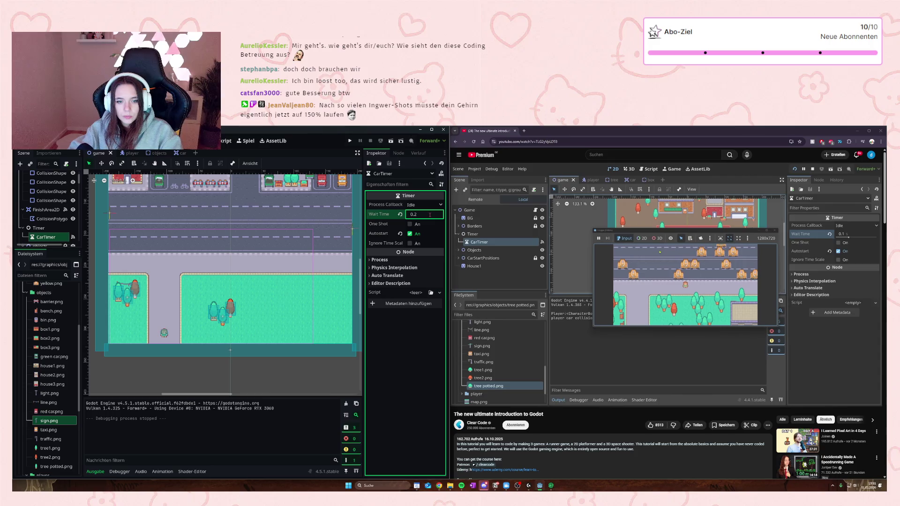
text(0.1)
key(Return)
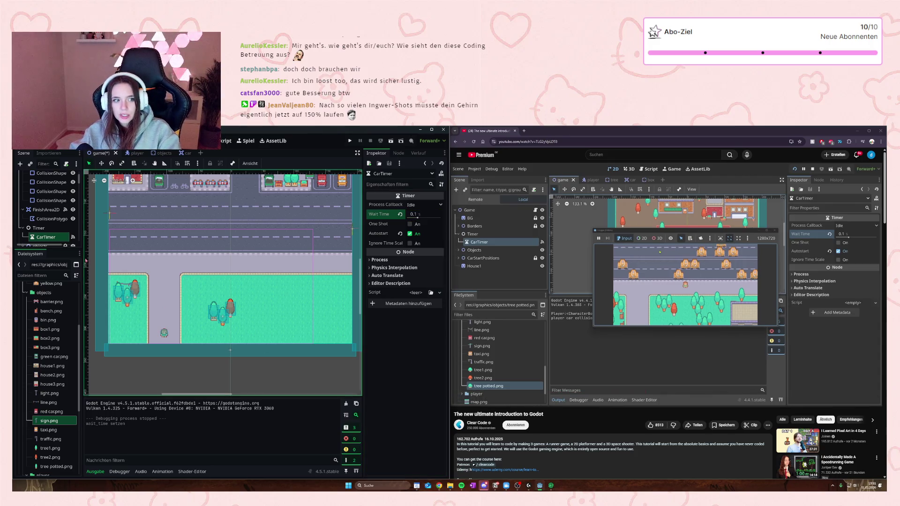
click(117, 264)
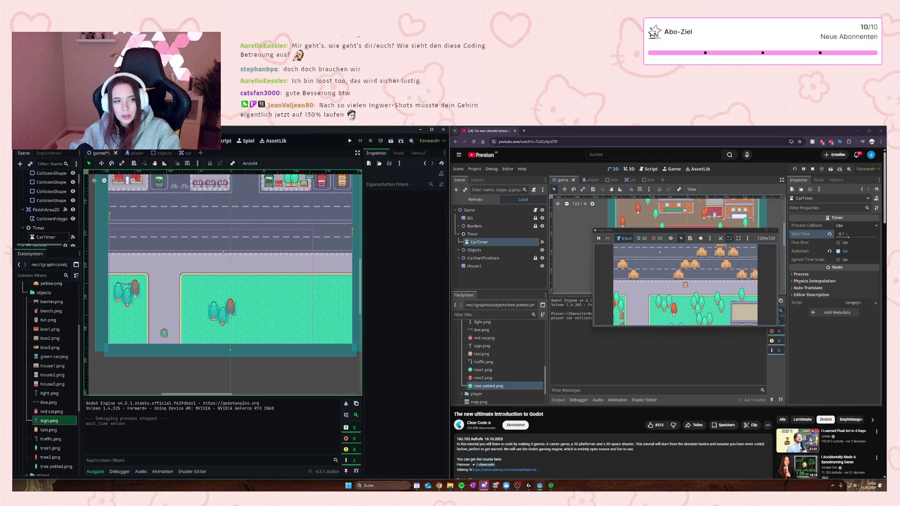
Step: Run the game and walk the player across the car-flooded road, then close it
click(350, 140)
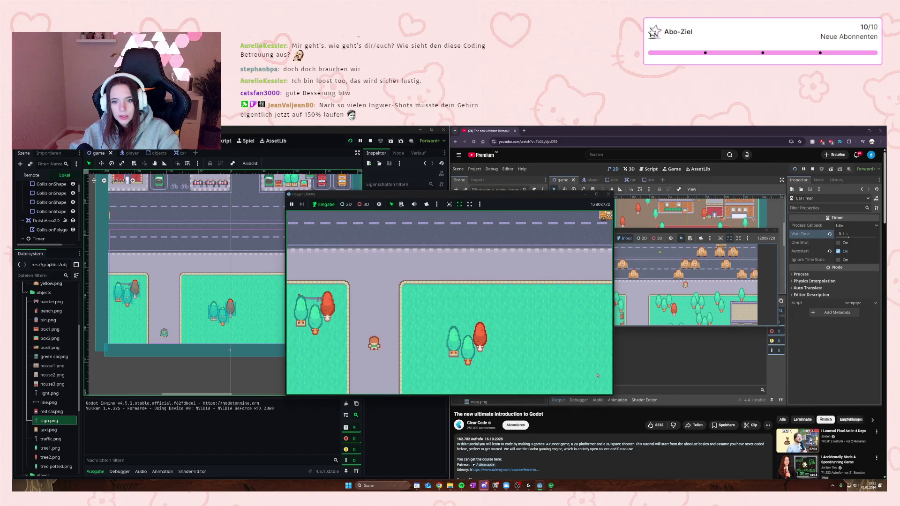
key(w)
key(d)
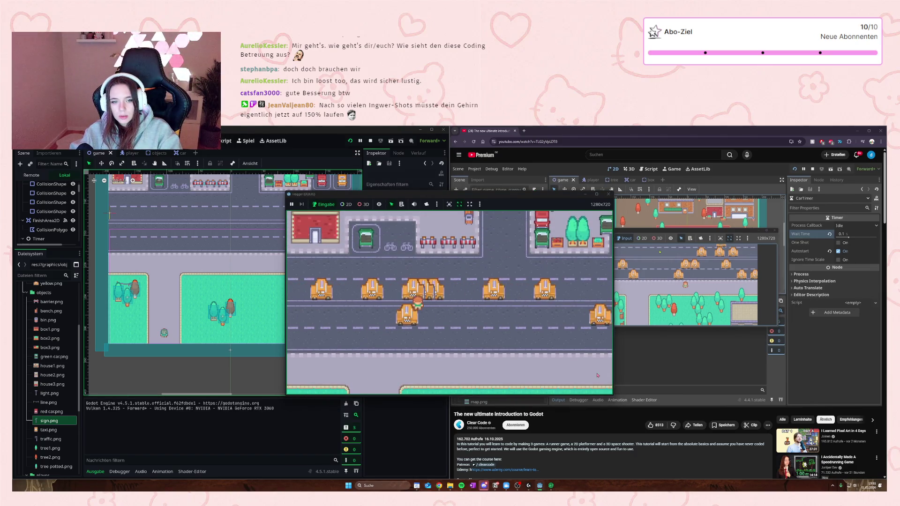
key(w)
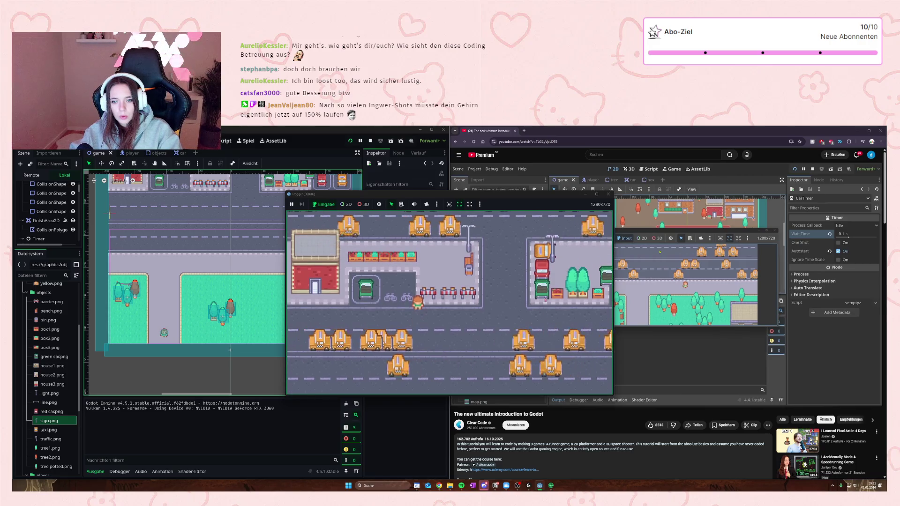
key(d)
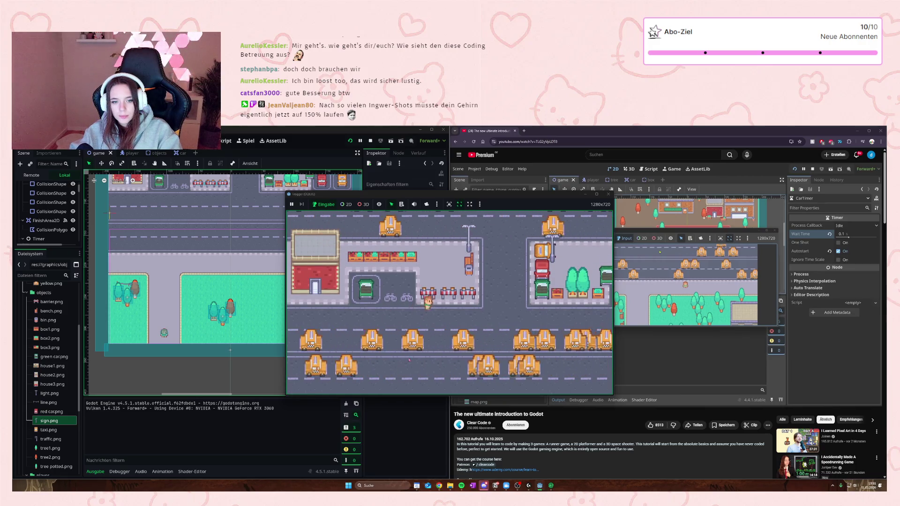
key(w)
key(d)
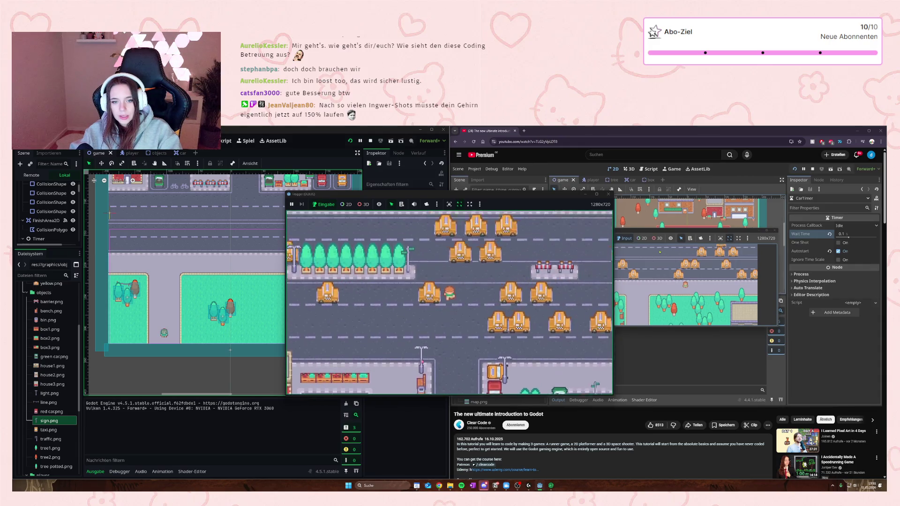
key(s)
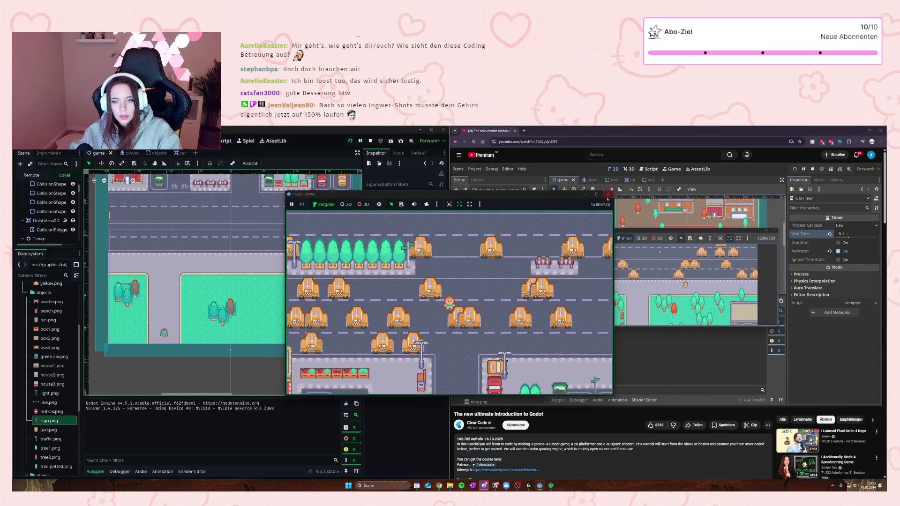
click(608, 195)
double_click(47, 236)
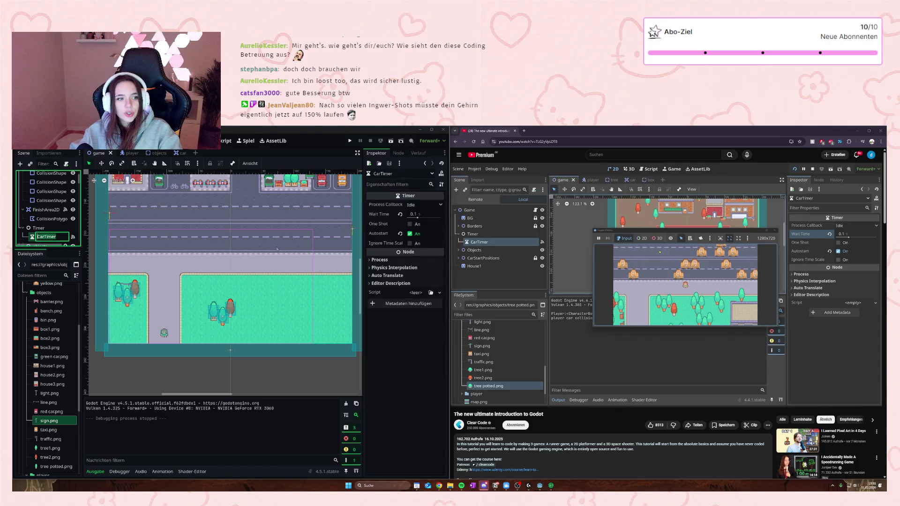
Step: Change CarTimer's Wait Time to 0.3 seconds, save the game scene, and switch to the car scene
click(416, 214)
text(0.3)
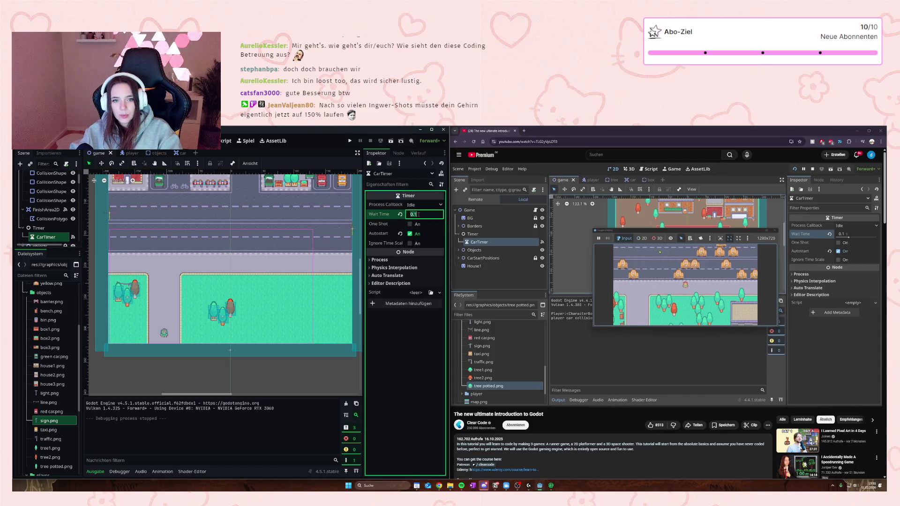
click(340, 237)
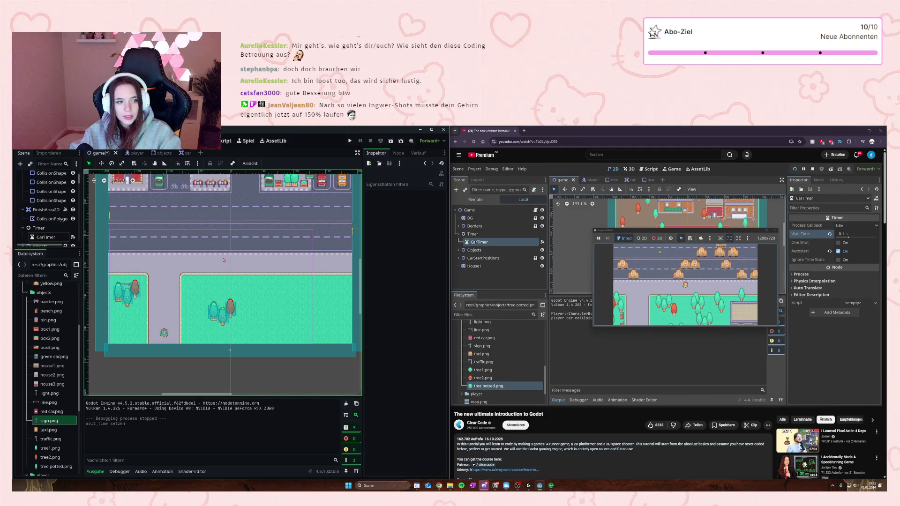
key(ctrl+s)
scroll(34, 201, up, 5)
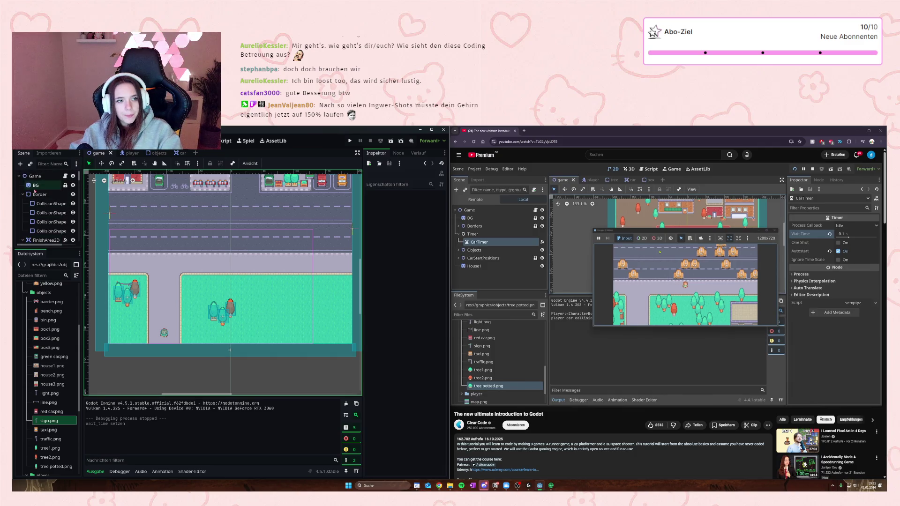
key(ctrl+shift+Tab)
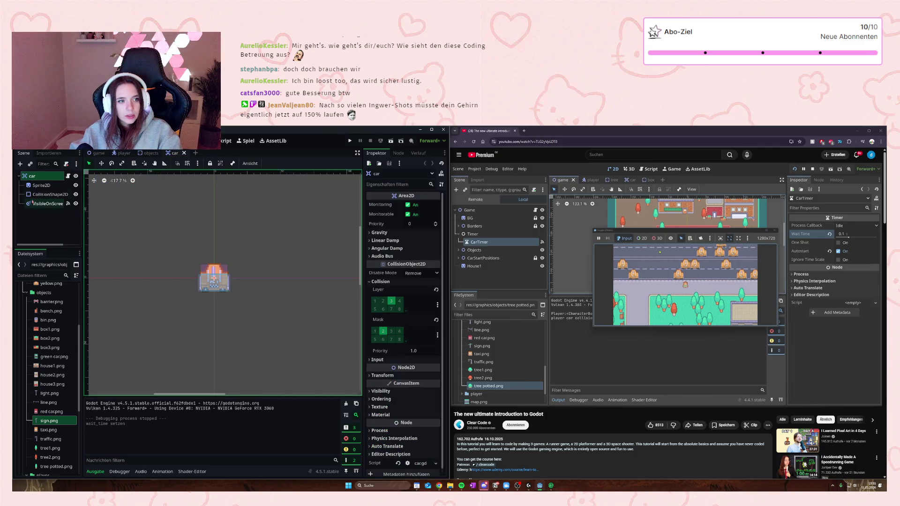
Step: In car.gd, change the speed from 100 to 150 and run the game with F5
click(68, 176)
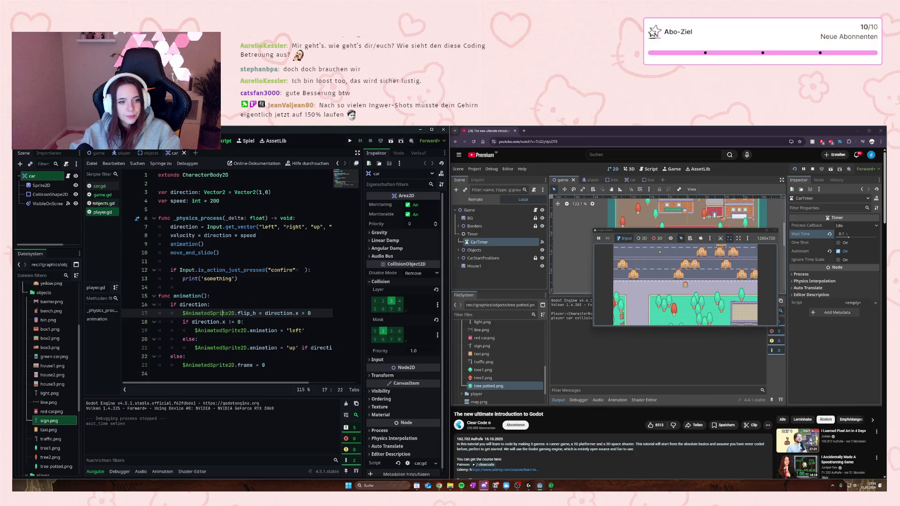
click(100, 186)
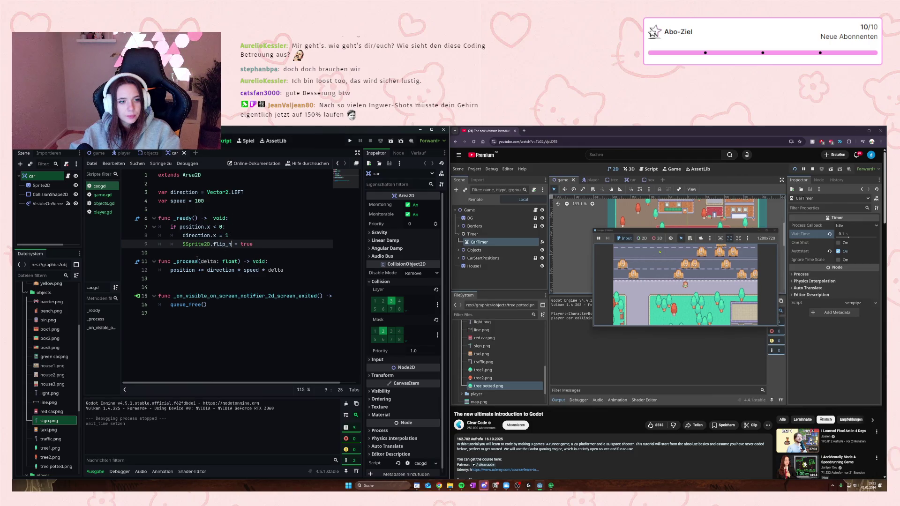
click(195, 201)
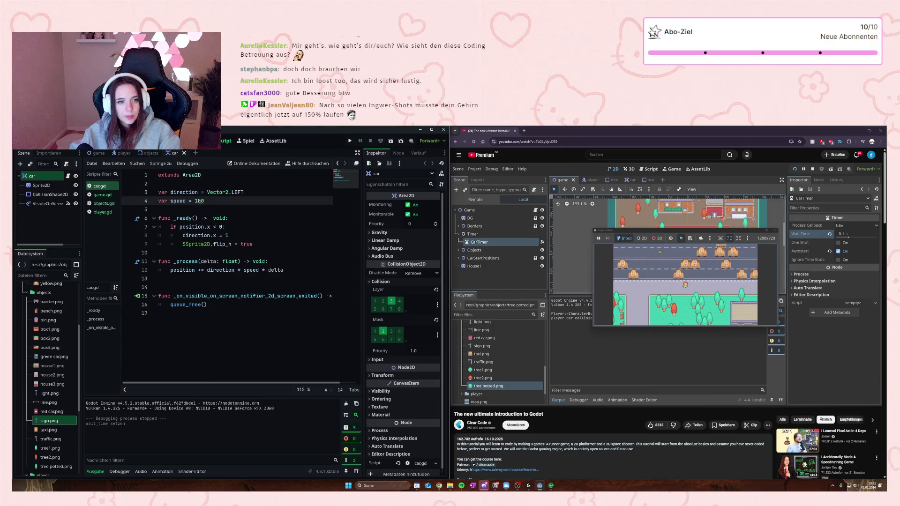
text(5)
click(219, 227)
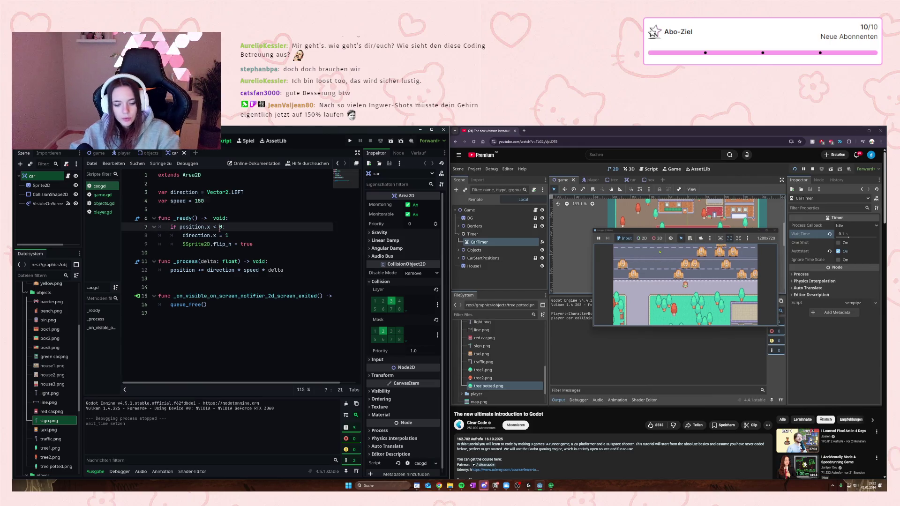
key(F5)
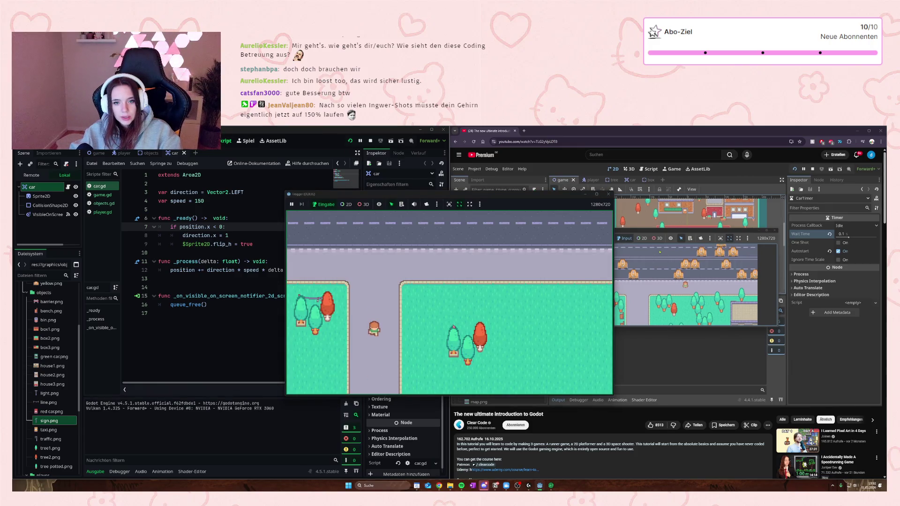
Step: Walk the player up across the road onto the grass finish, then stop the game with F8
key(Up)
key(Right)
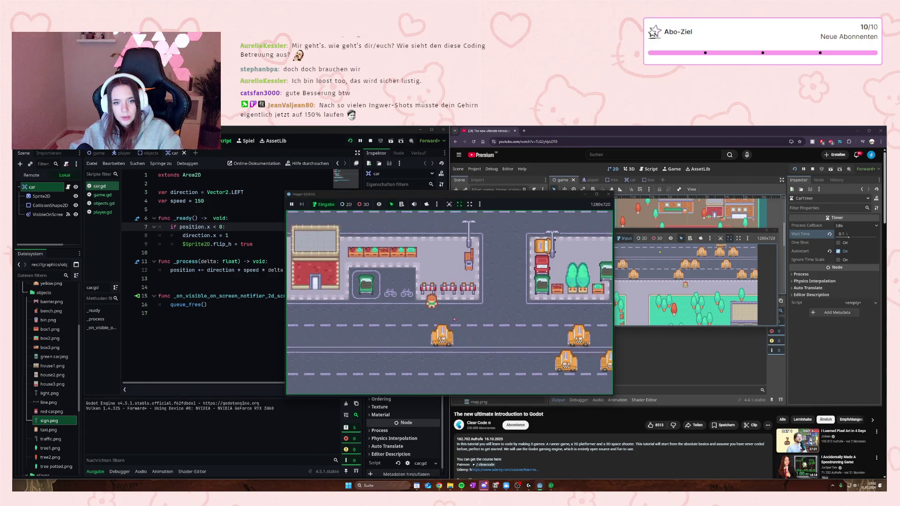
key(Up)
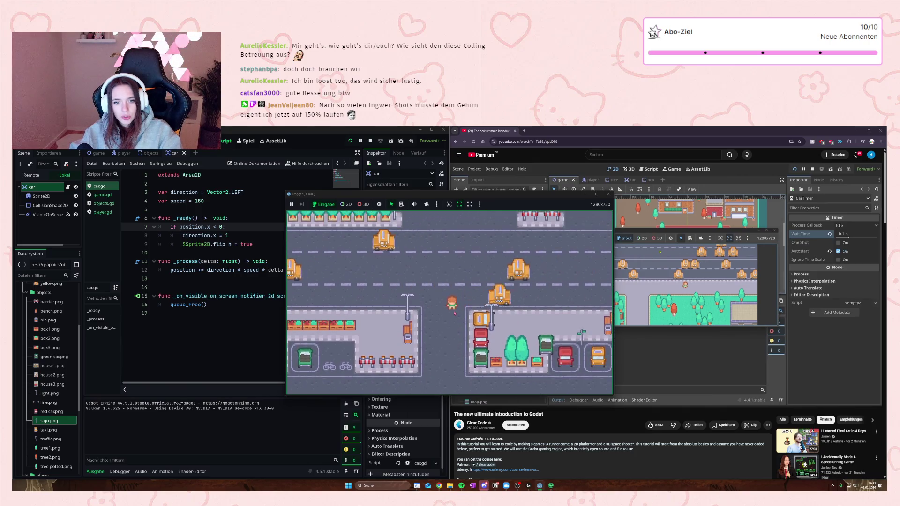
key(Up)
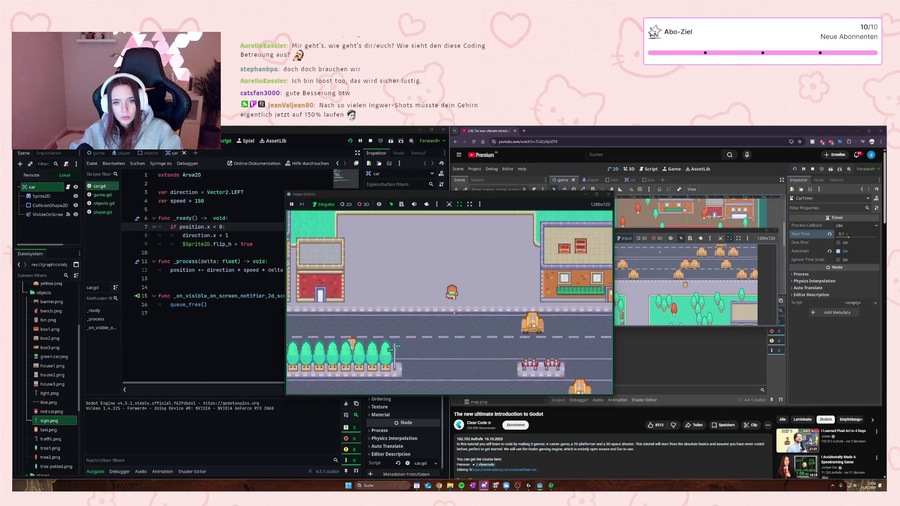
key(Up)
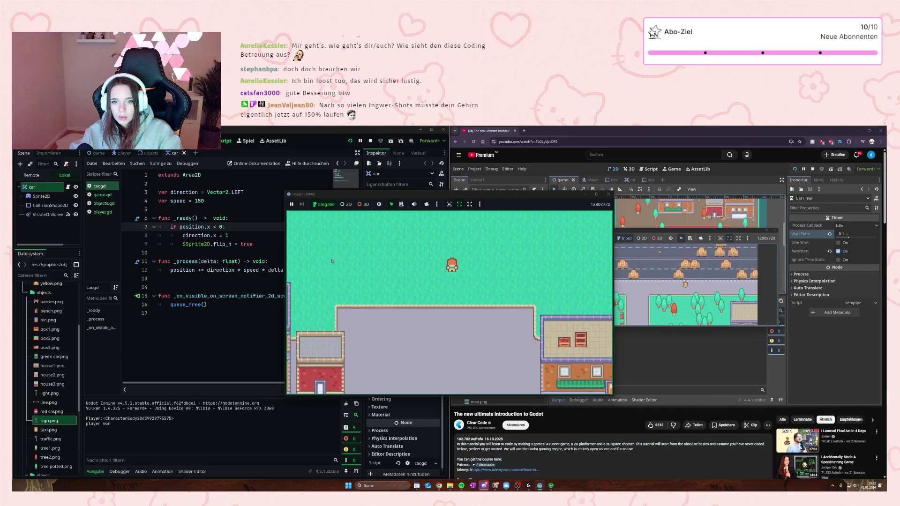
key(Up)
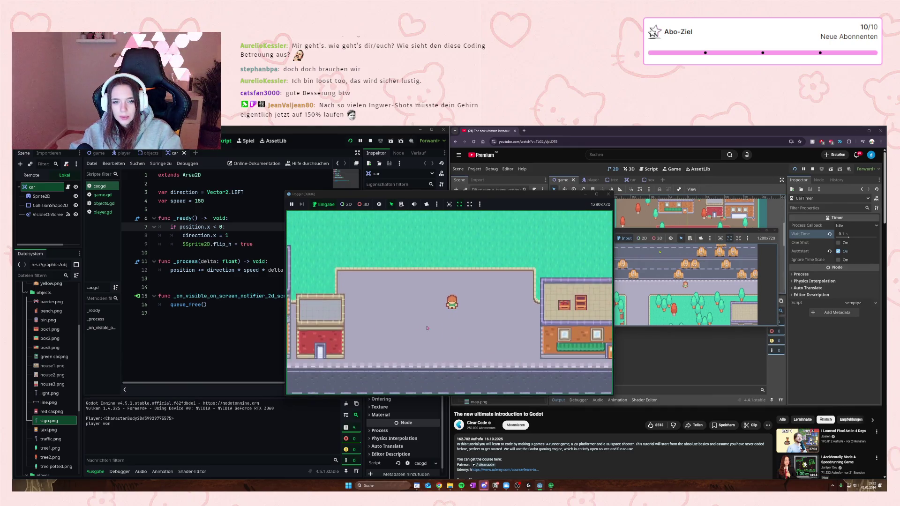
key(Up)
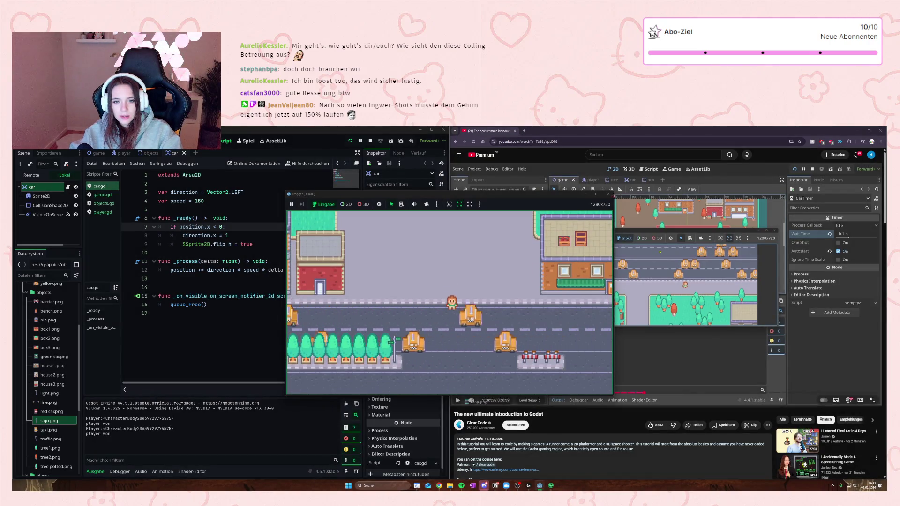
key(F8)
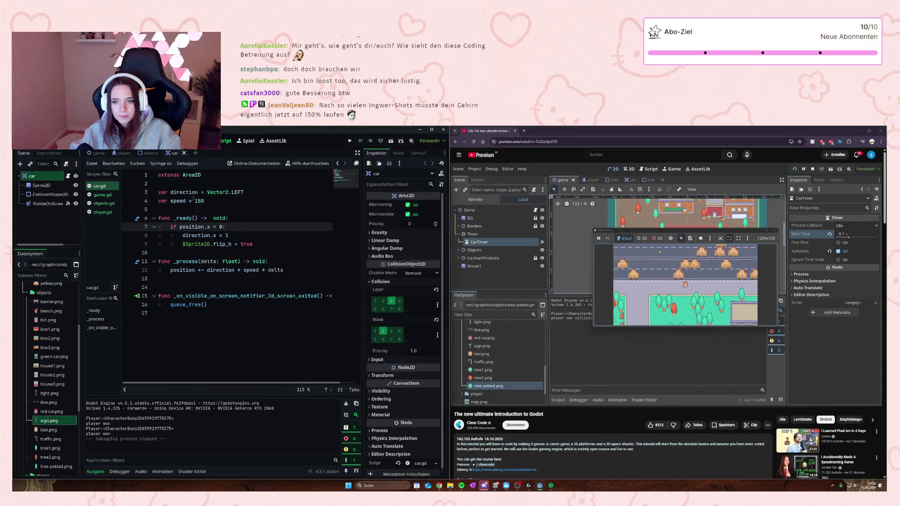
Step: In the game scene, add a CollisionShape2D with a RectangleShape2D under FinishArea2D
click(97, 154)
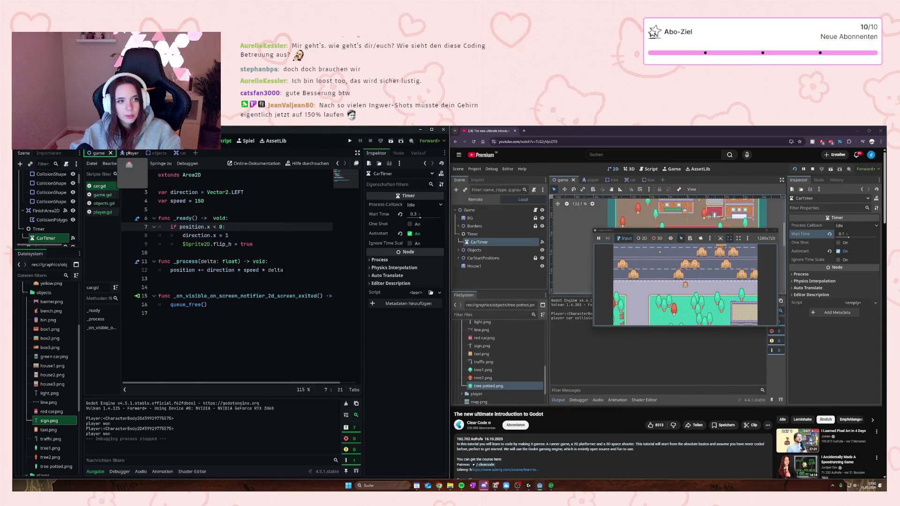
click(208, 140)
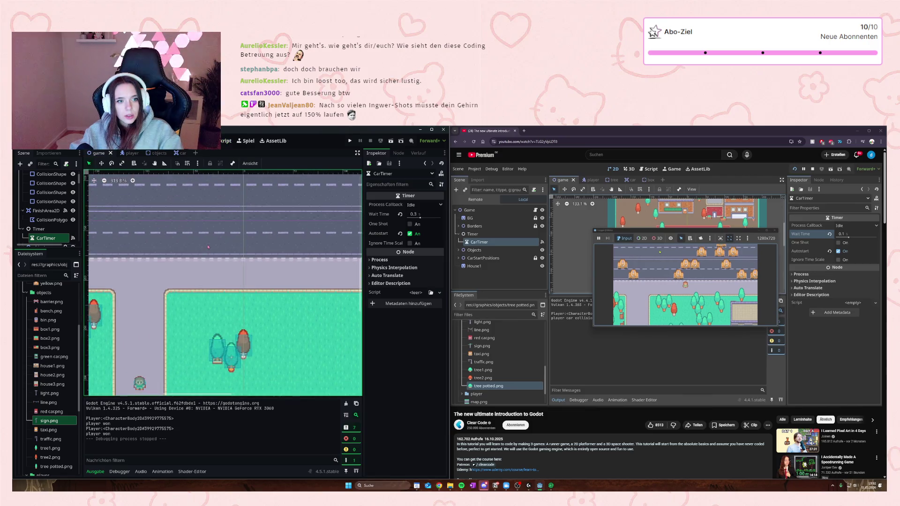
click(227, 239)
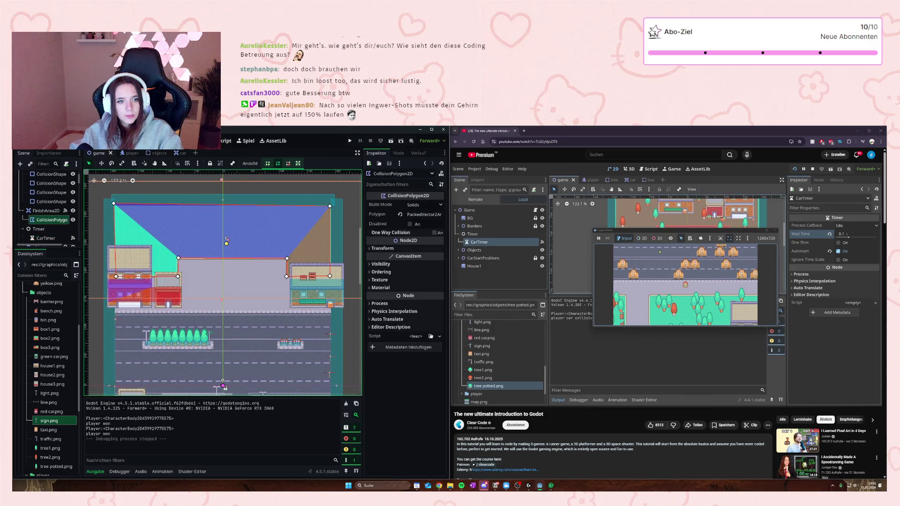
click(45, 211)
right_click(46, 211)
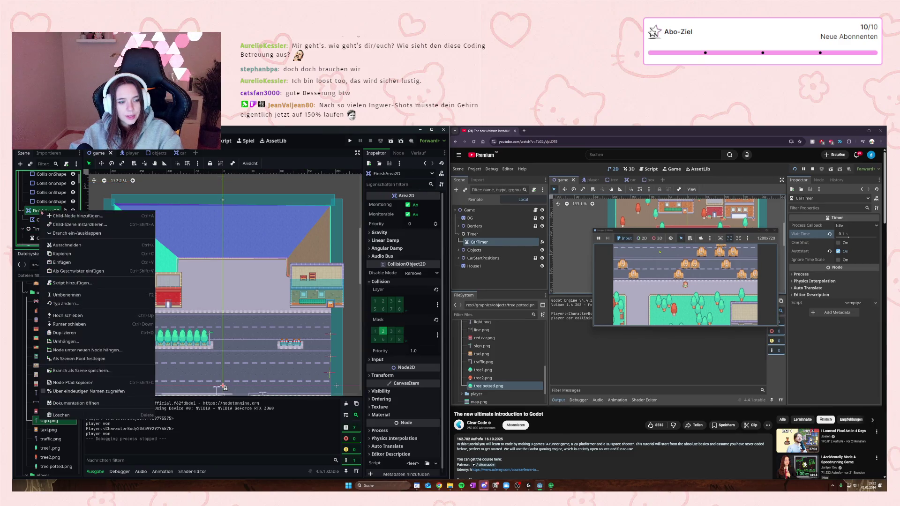
click(58, 216)
text(coll)
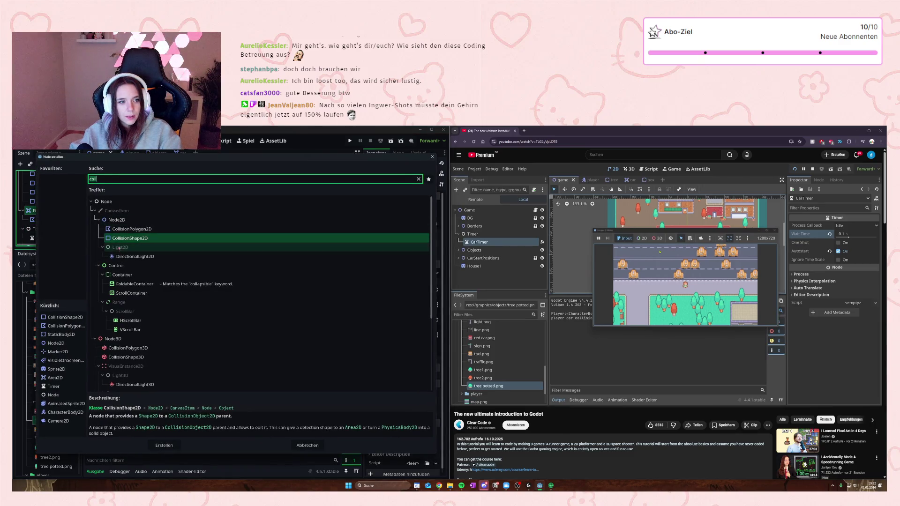
click(164, 445)
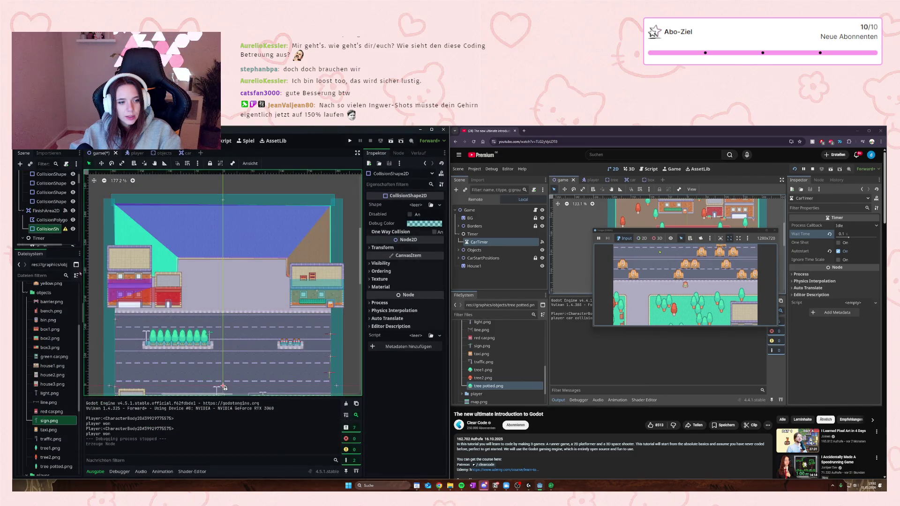
click(415, 205)
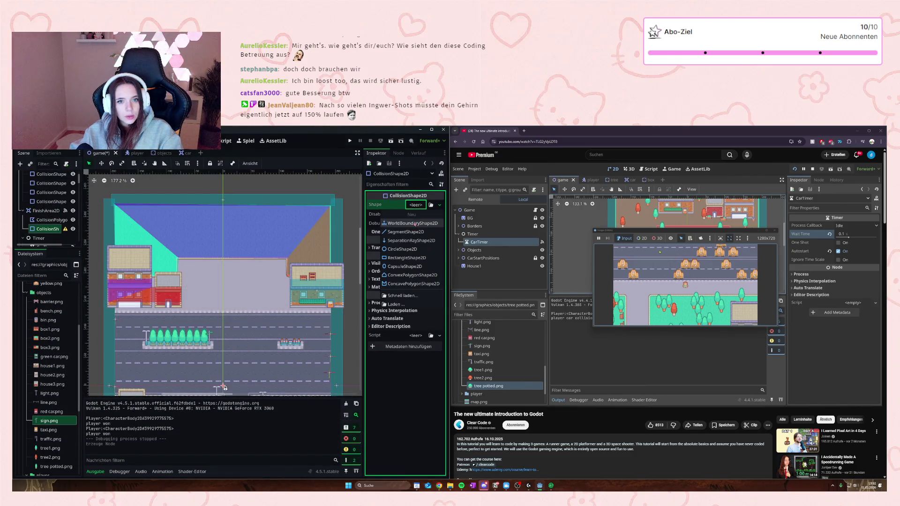
click(401, 258)
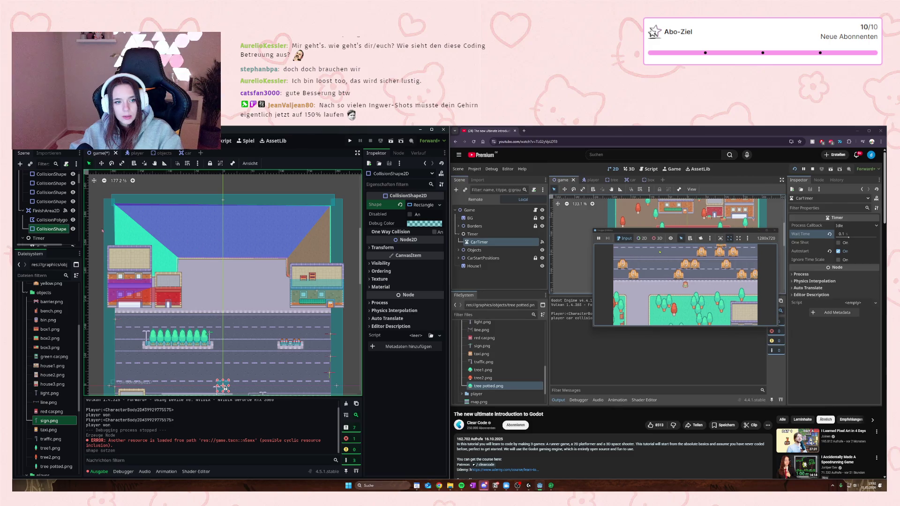
Step: Delete the finish area's old CollisionPolygon2D, move the rectangle to the top grass, and save
click(196, 245)
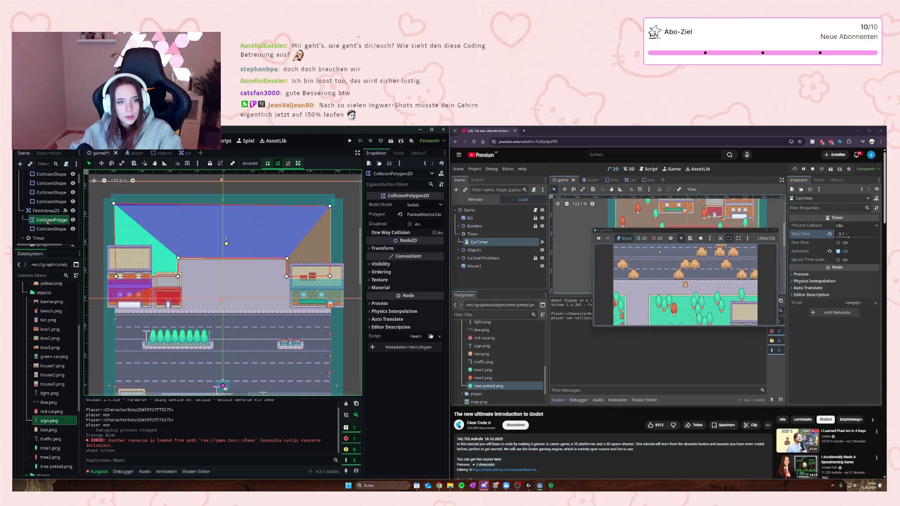
key(Delete)
click(432, 315)
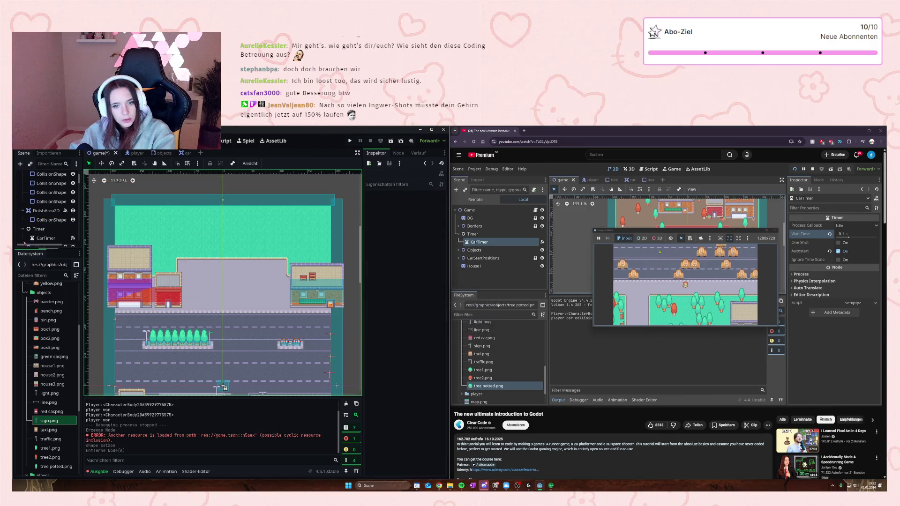
mouse_move(225, 388)
mouse_down()
mouse_move(151, 228)
mouse_move(120, 210)
mouse_move(300, 305)
mouse_move(335, 310)
mouse_up()
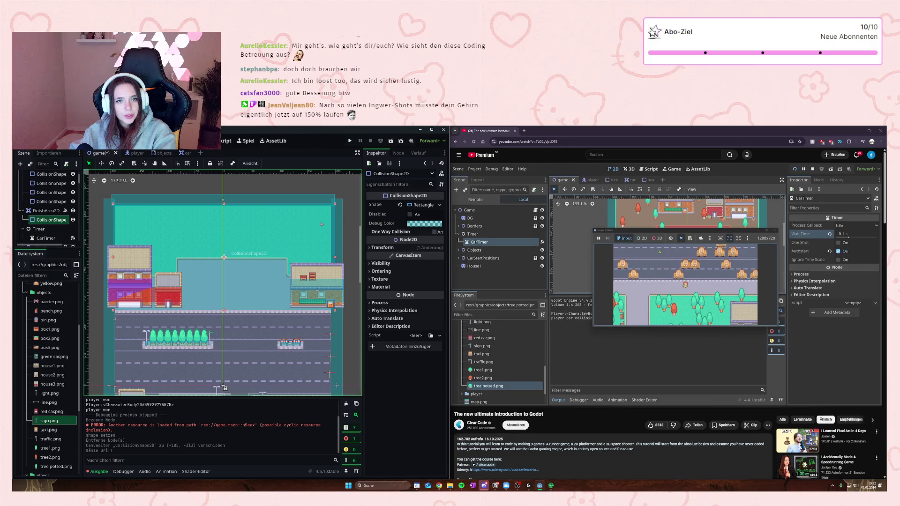
click(349, 140)
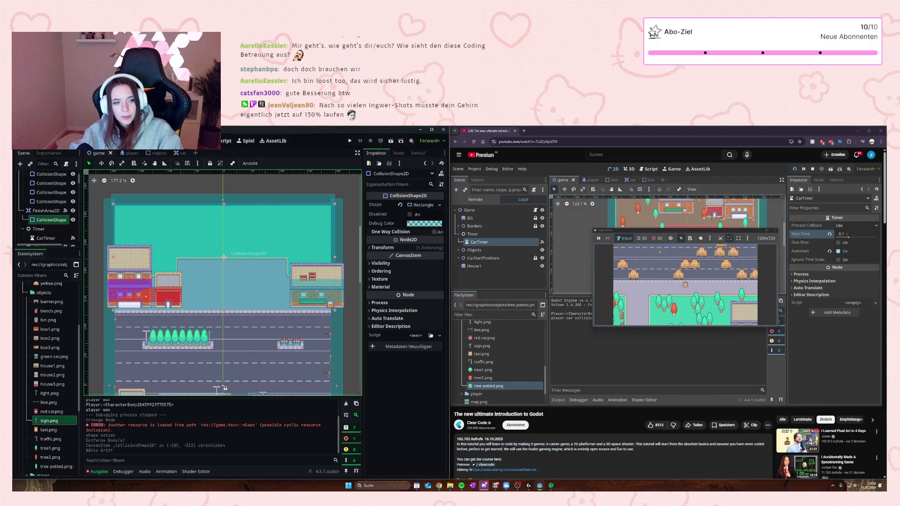
Step: Delete the buildings' collision polygon, then undo that deletion
click(224, 386)
key(Delete)
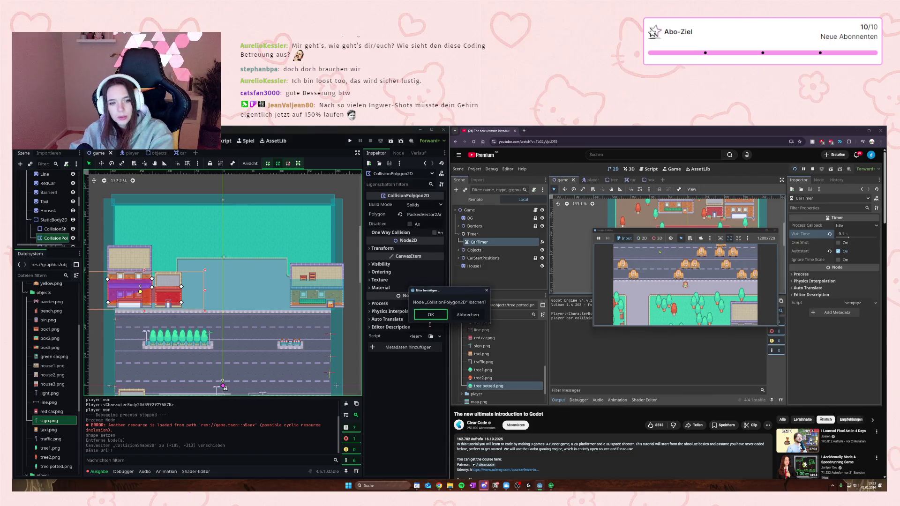
key(Return)
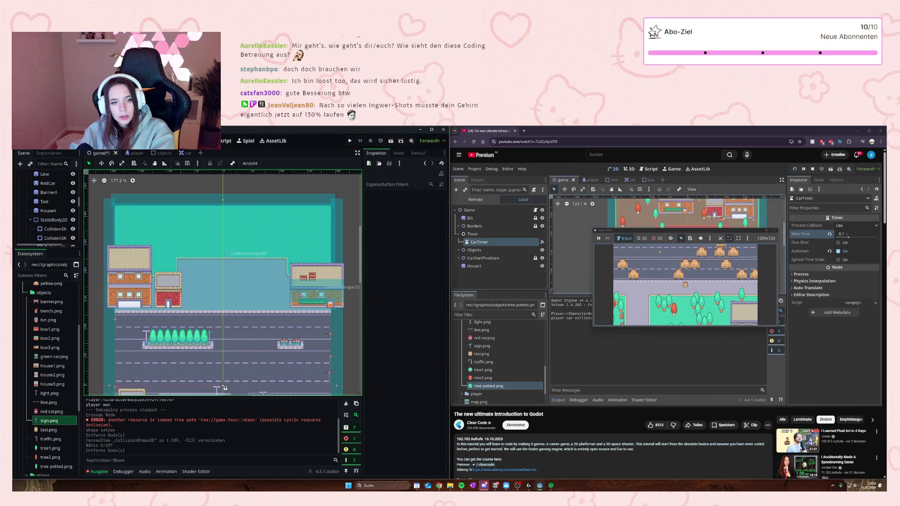
key(ctrl+z)
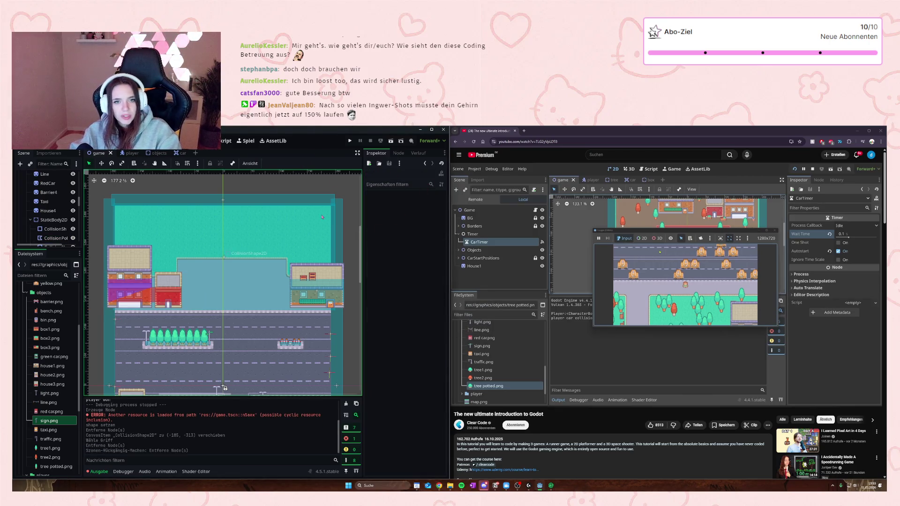
Step: Run the game, walk the player up through traffic to the new finish area, then close it
click(350, 141)
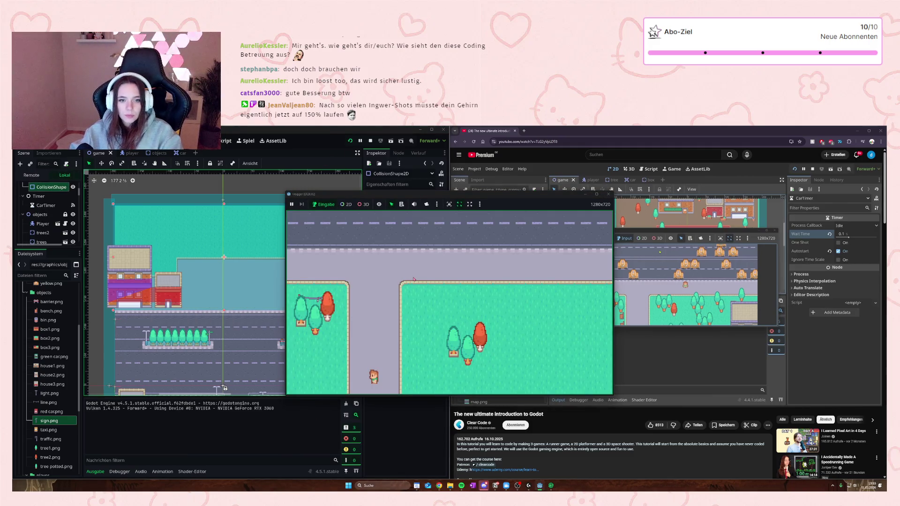
key(Up)
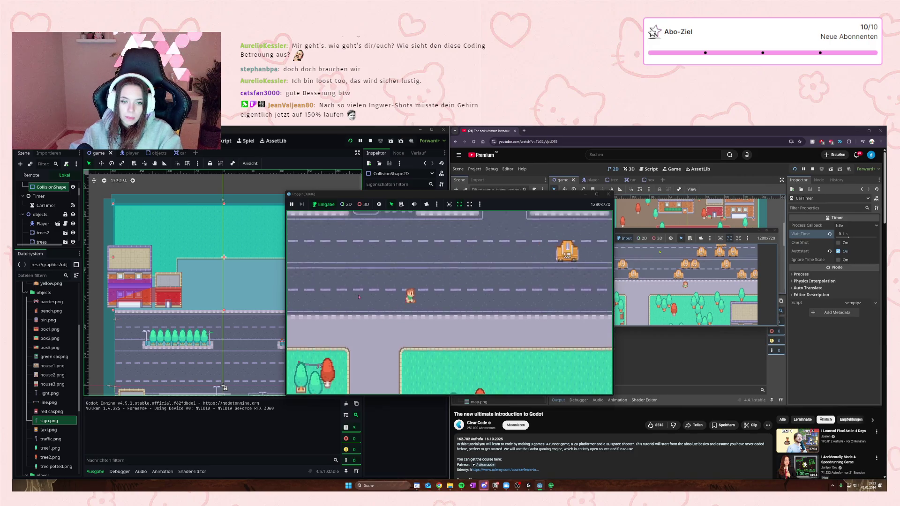
key(Up)
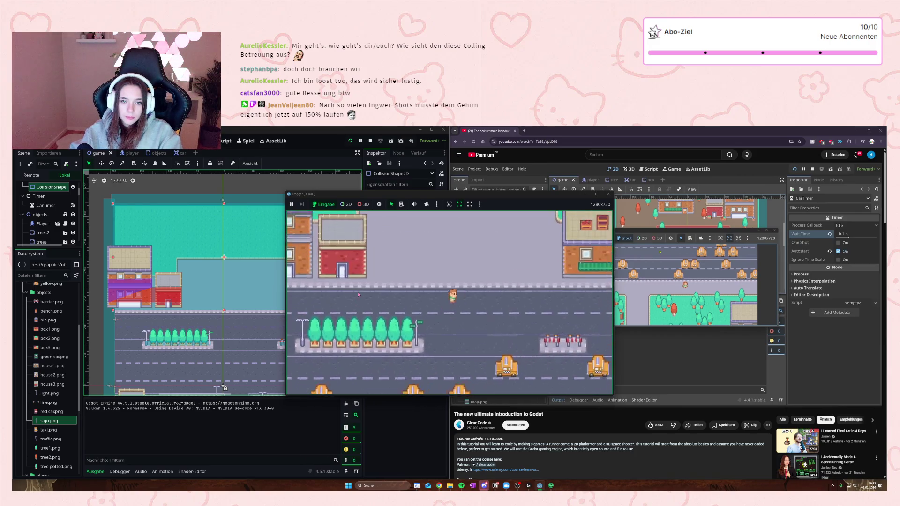
key(Up)
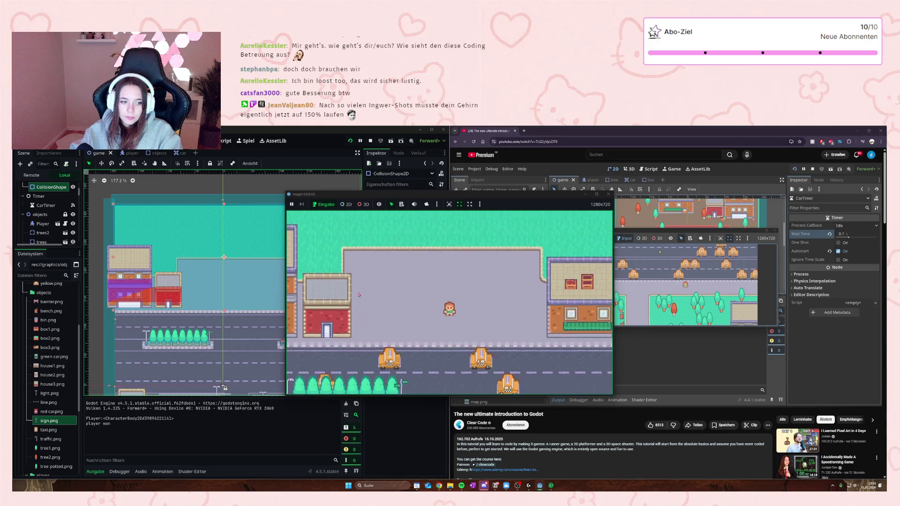
key(Up)
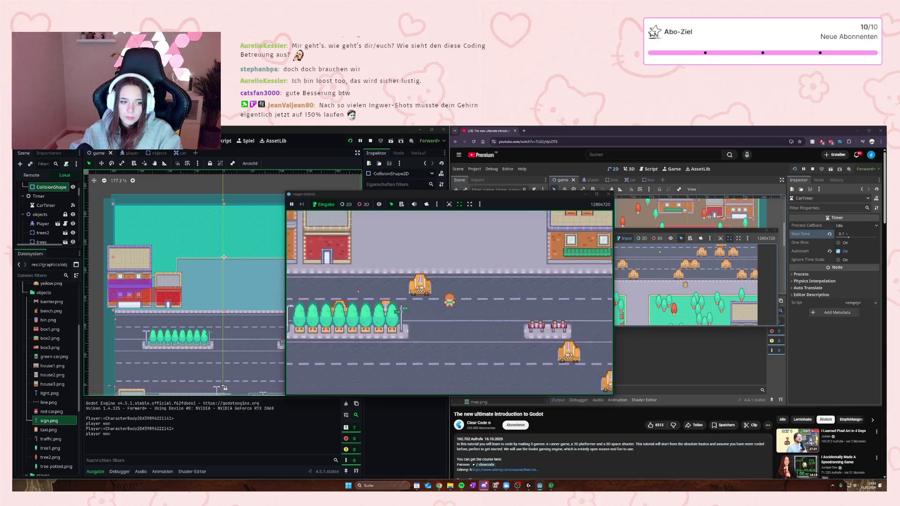
key(Up)
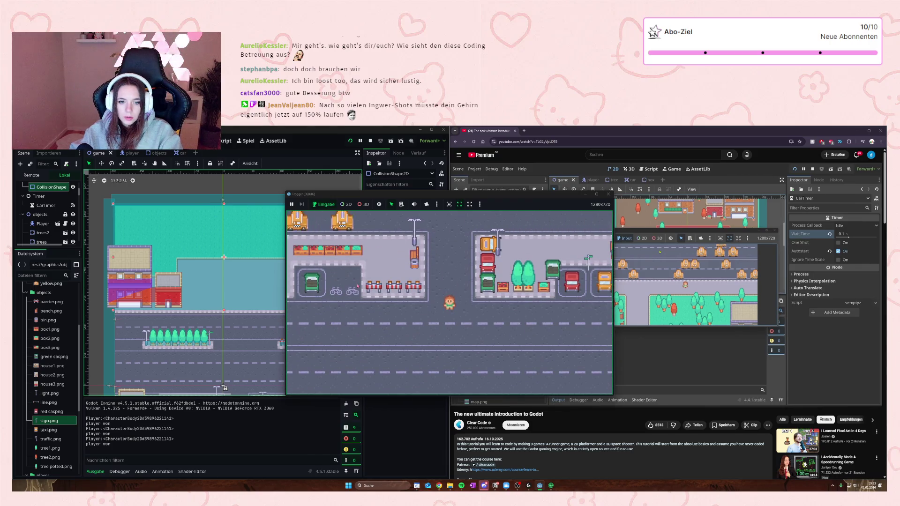
key(Up)
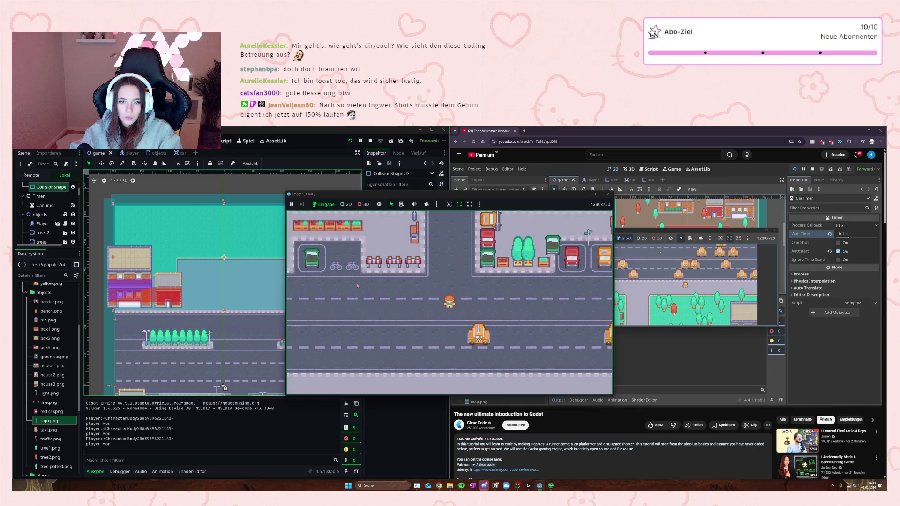
key(Up)
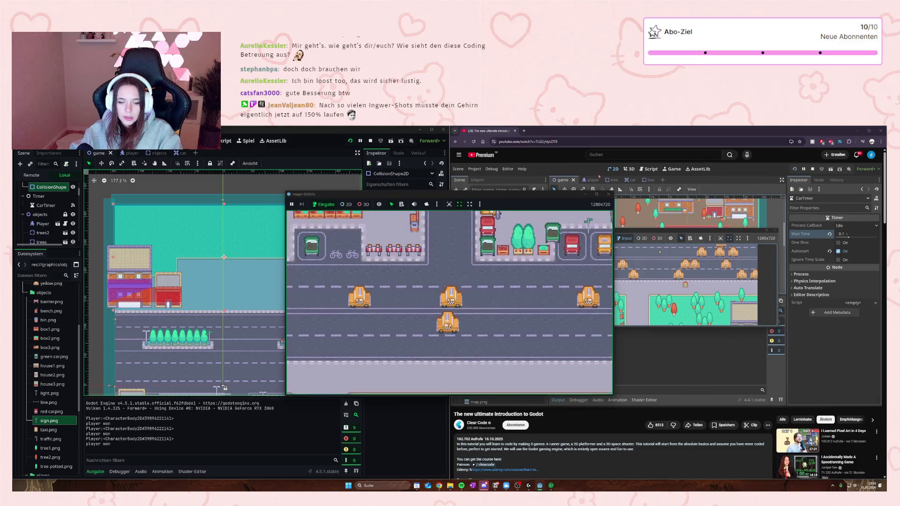
click(607, 194)
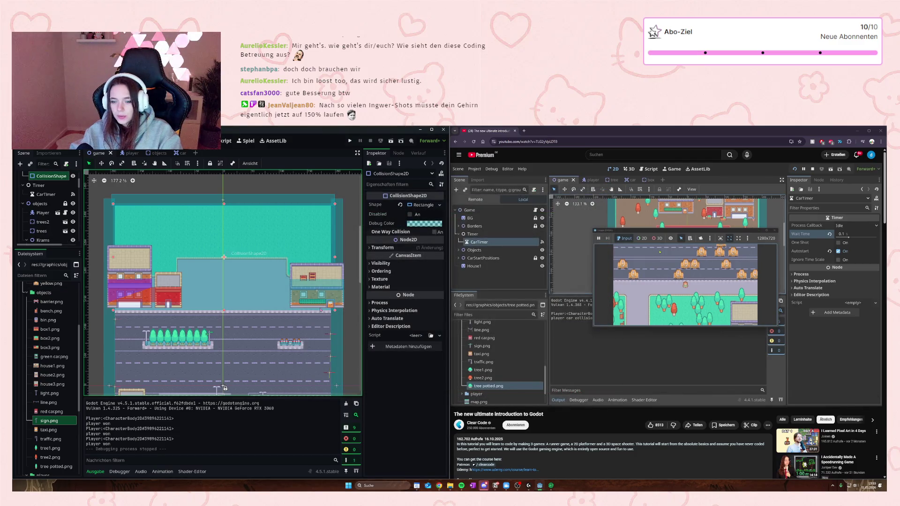
Step: Let the tutorial video play on, then switch to the car scene tab in the editor
click(647, 297)
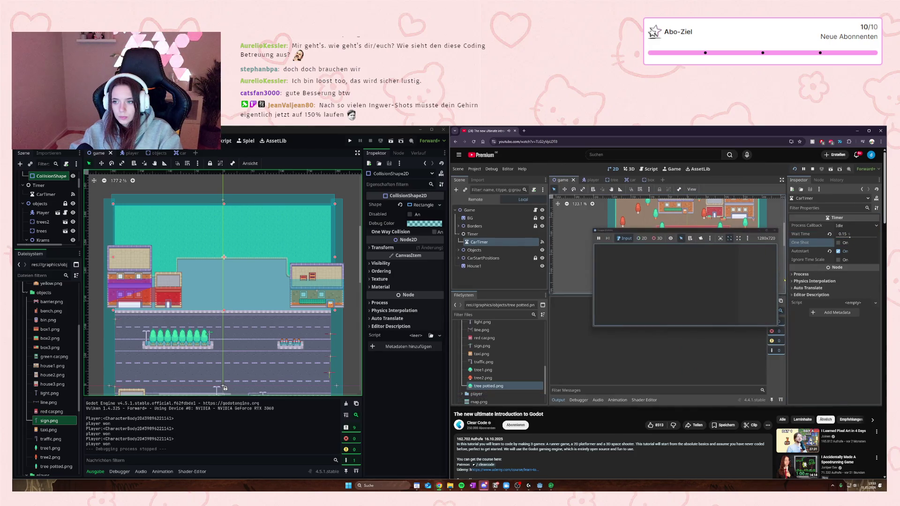
mouse_move(737, 330)
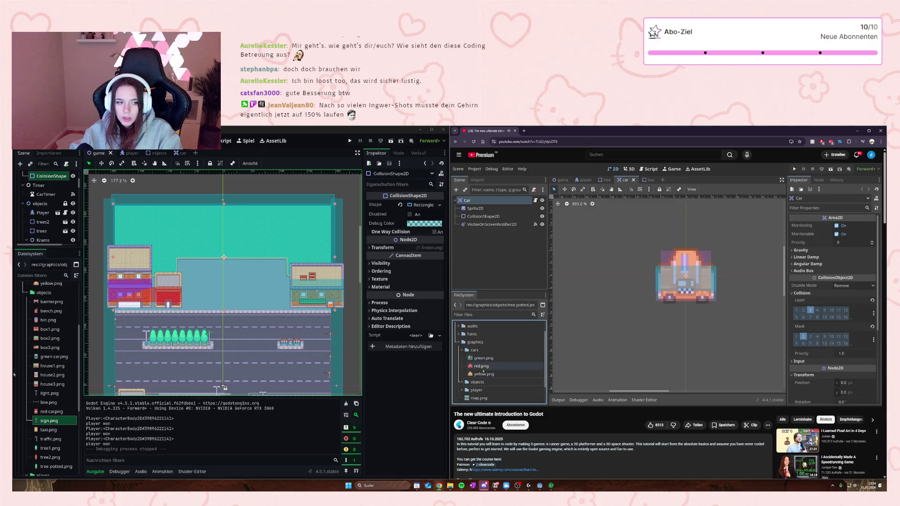
scroll(37, 357, down, 2)
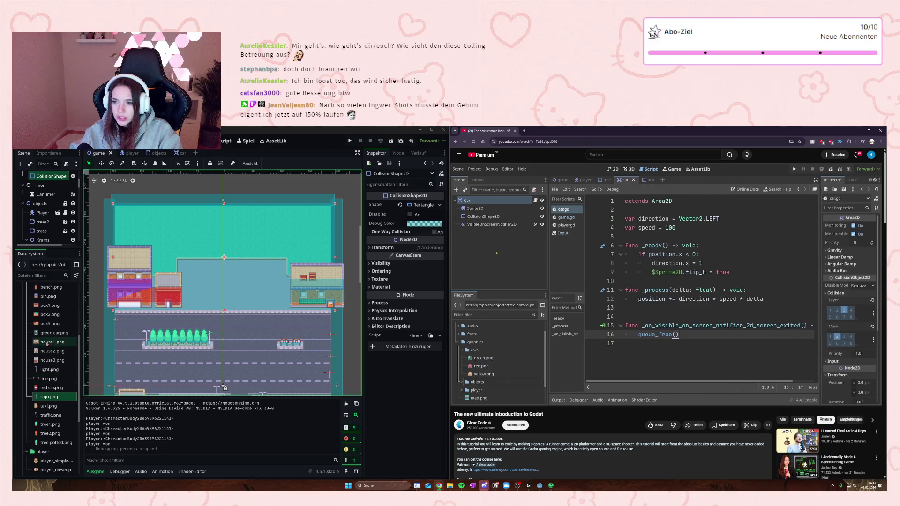
mouse_move(47, 343)
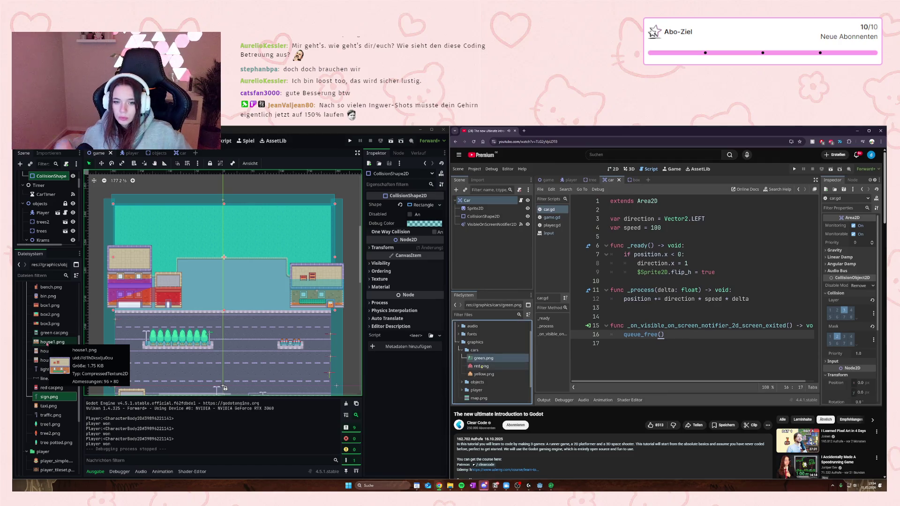
click(178, 153)
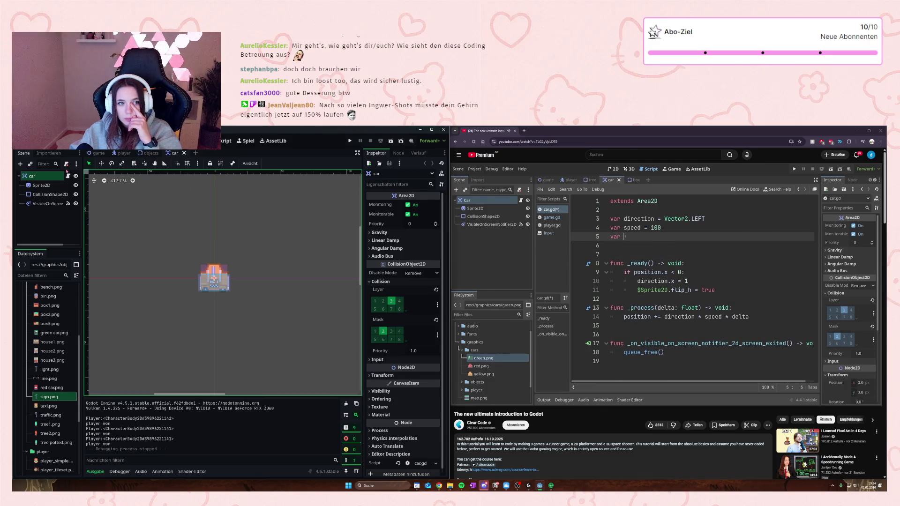
Step: Below the speed variable in car.gd, start a colors array preloading the green car image
click(226, 140)
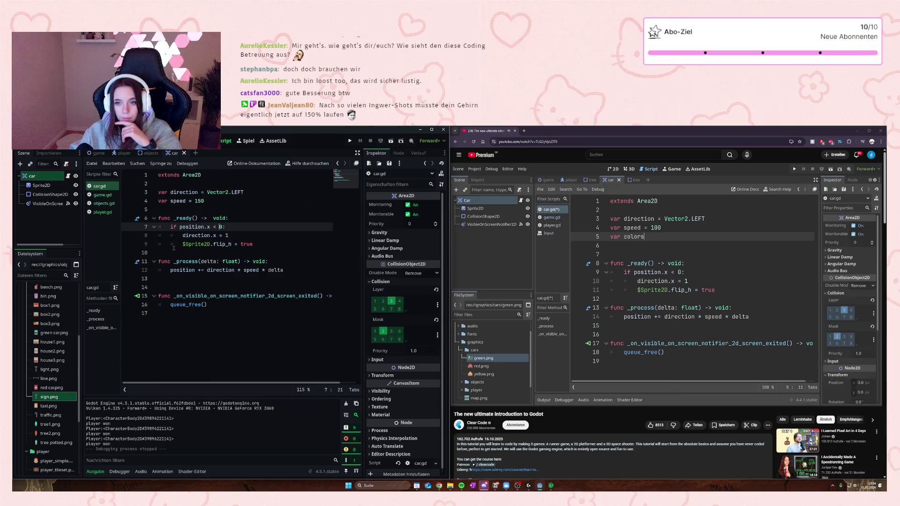
click(226, 193)
key(Down)
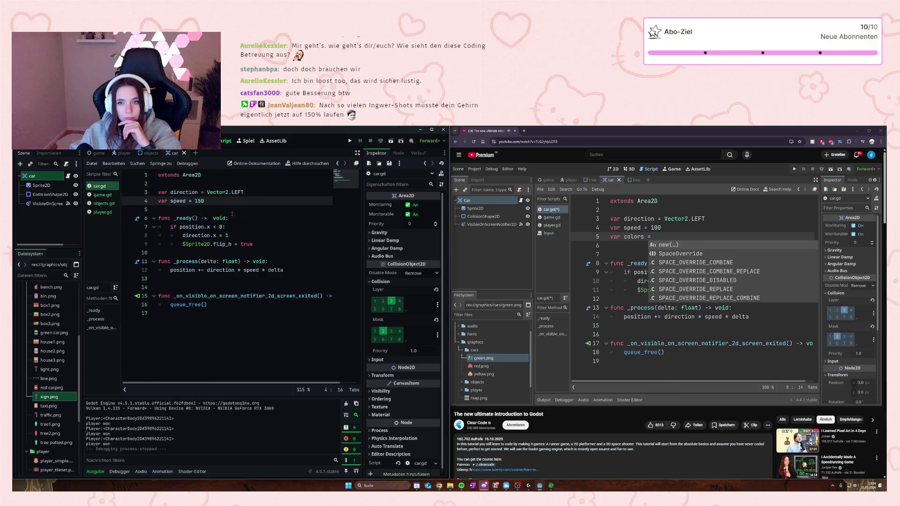
key(Return)
text(var )
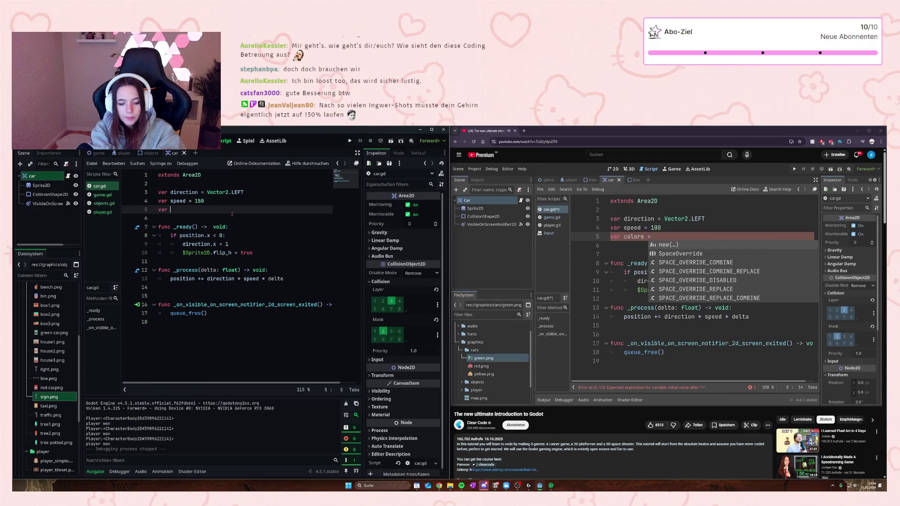
text(colors)
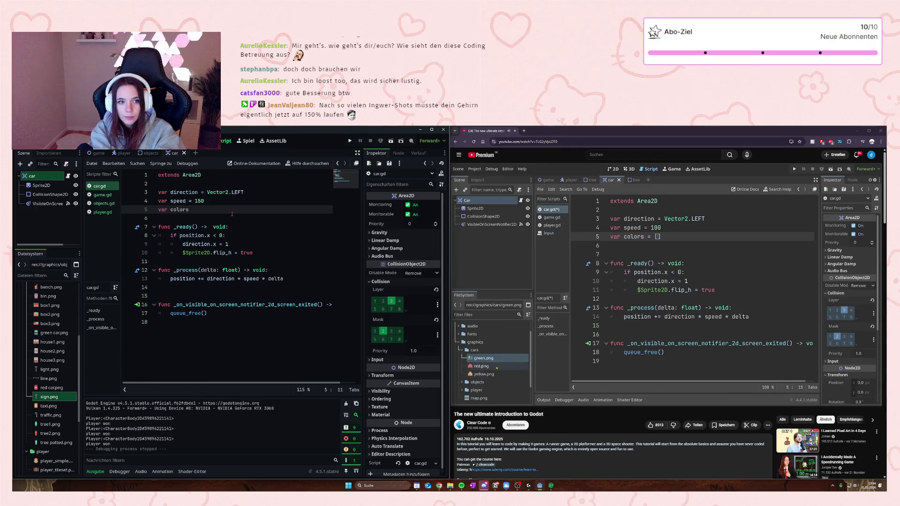
text( = )
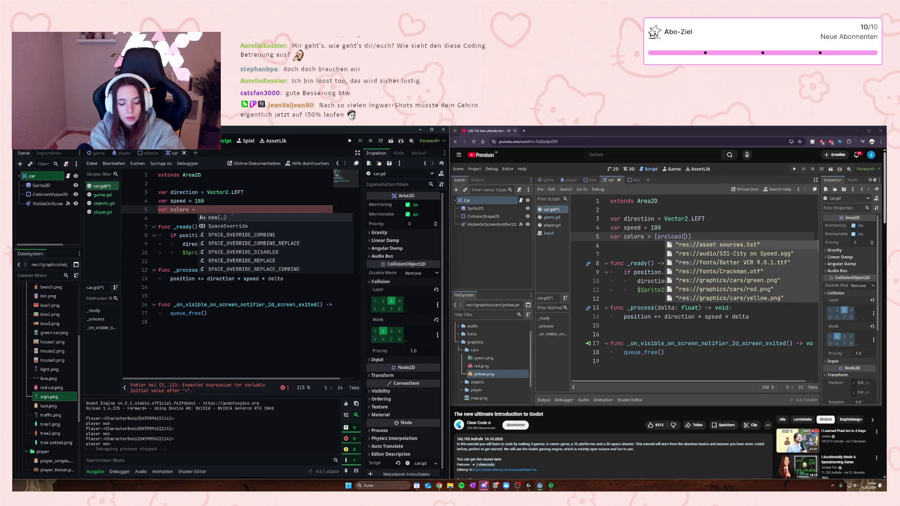
text([)
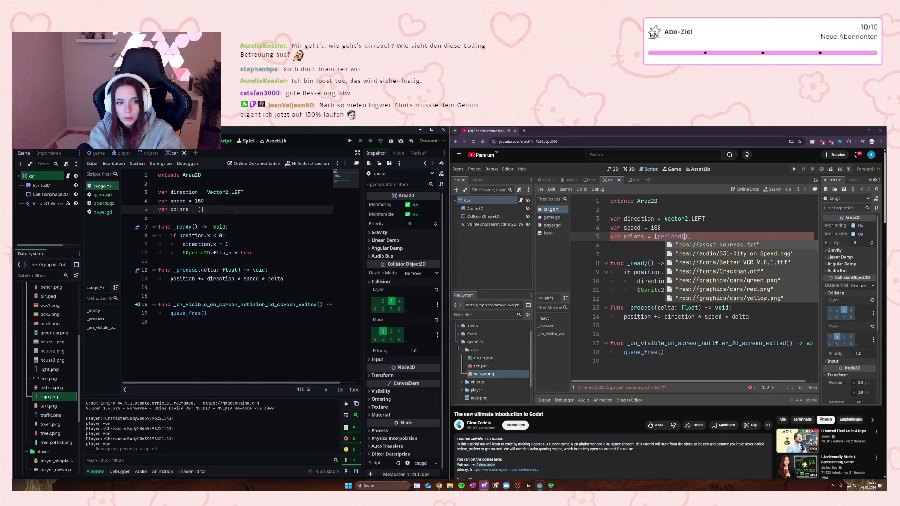
text(preloa)
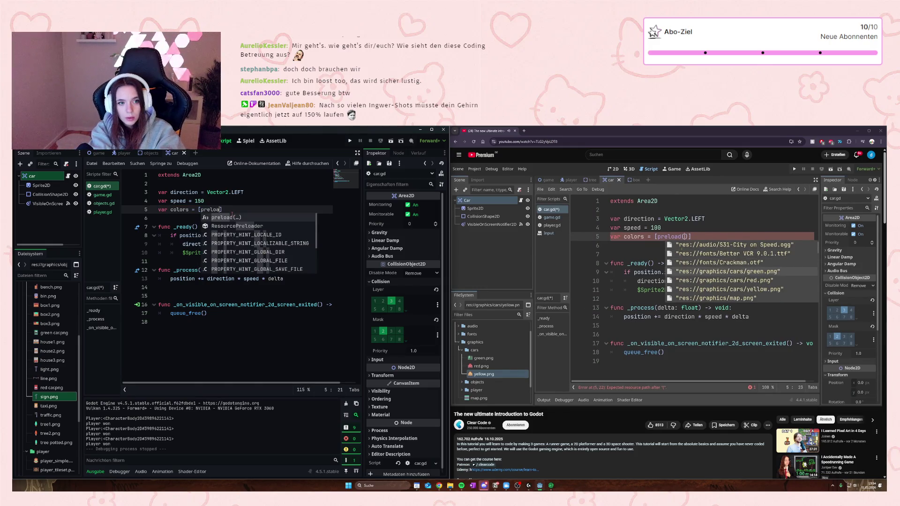
text(d()
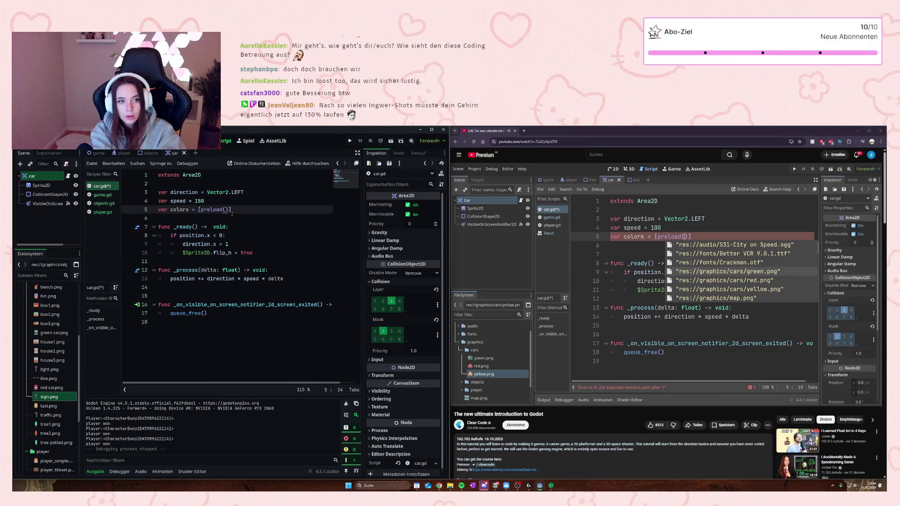
key(Left)
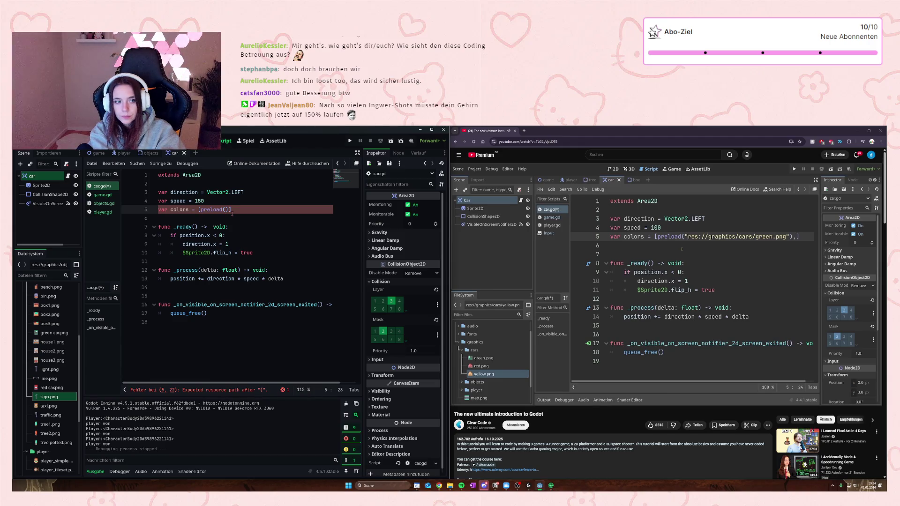
text(")
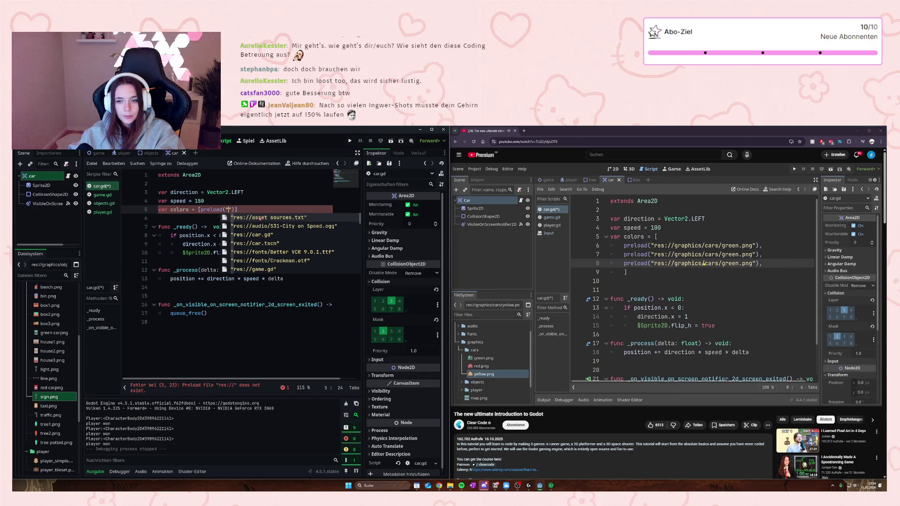
text(res)
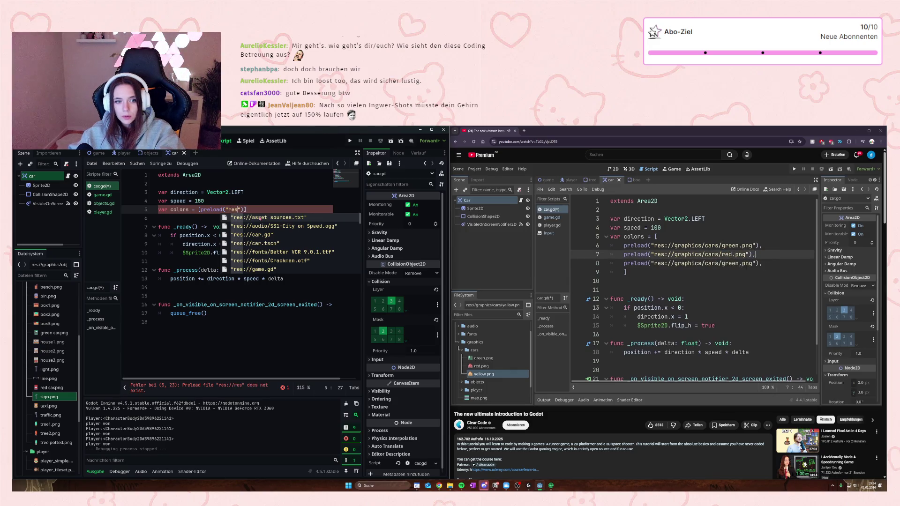
text(://)
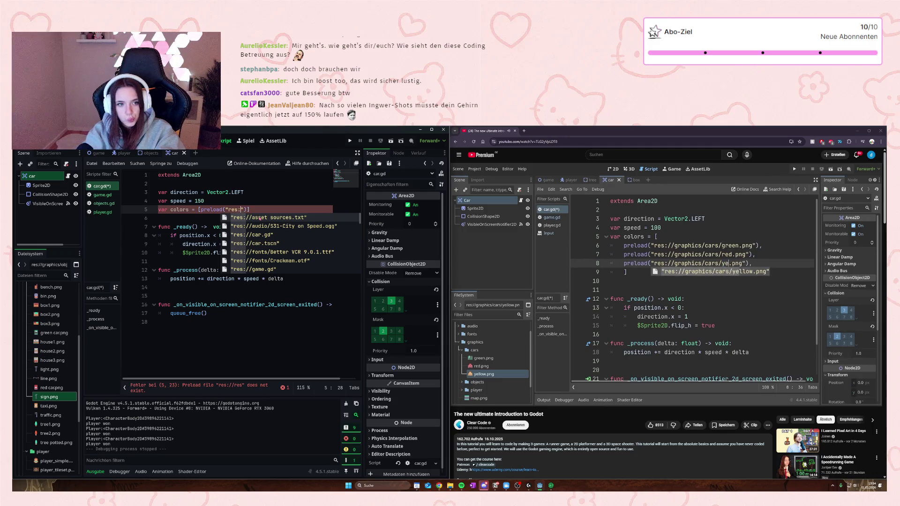
text(gra)
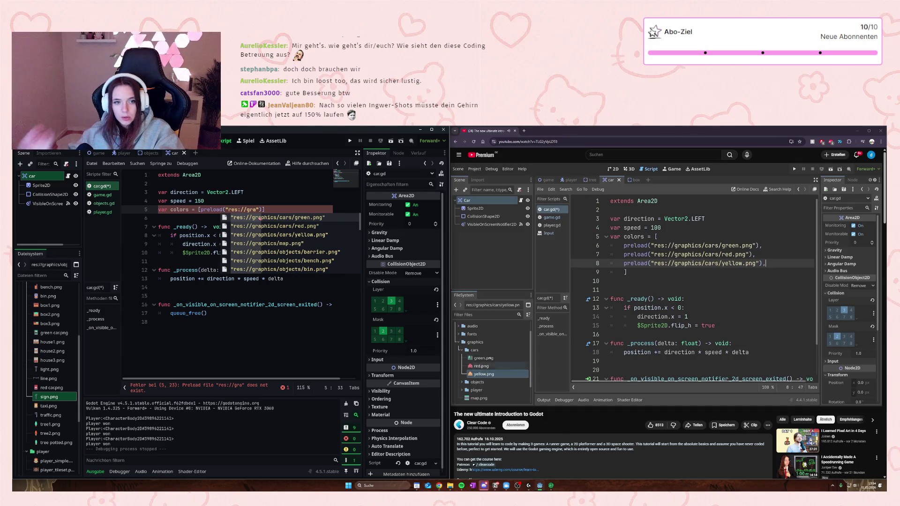
click(277, 220)
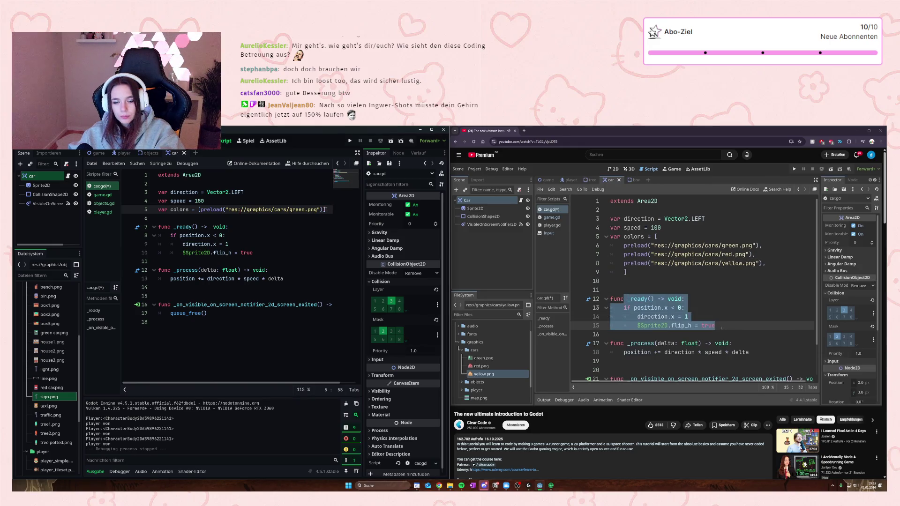
text(),)
Step: Duplicate the green preload into three entries, each on its own indented line
drag(323, 211, 201, 211)
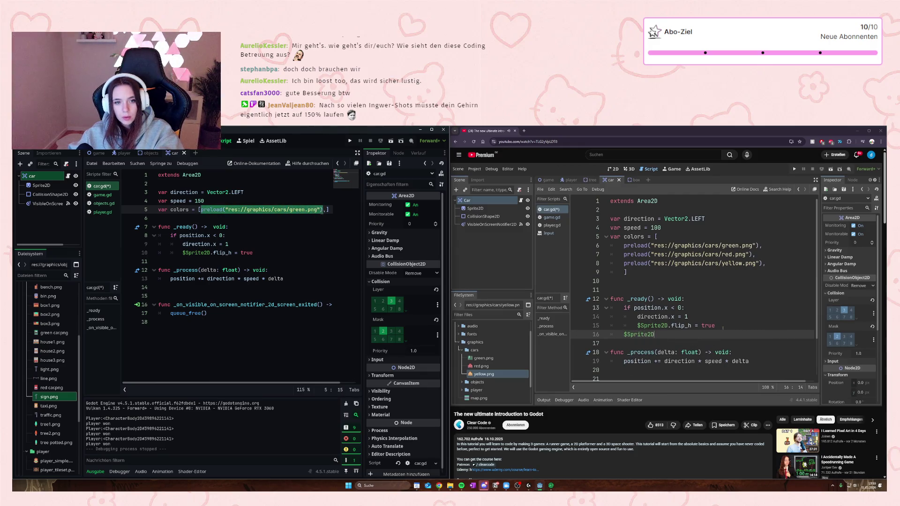
key(ctrl+c)
click(325, 210)
key(ctrl+v)
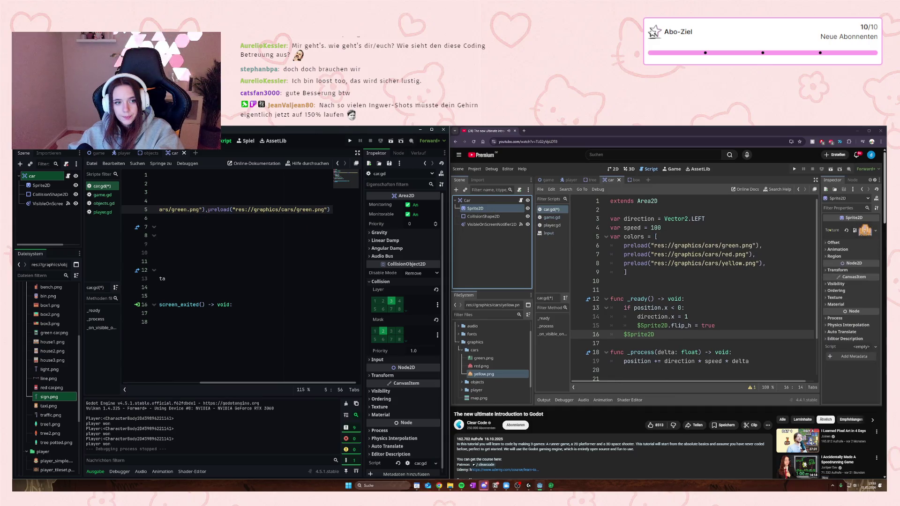
click(209, 210)
key(Return)
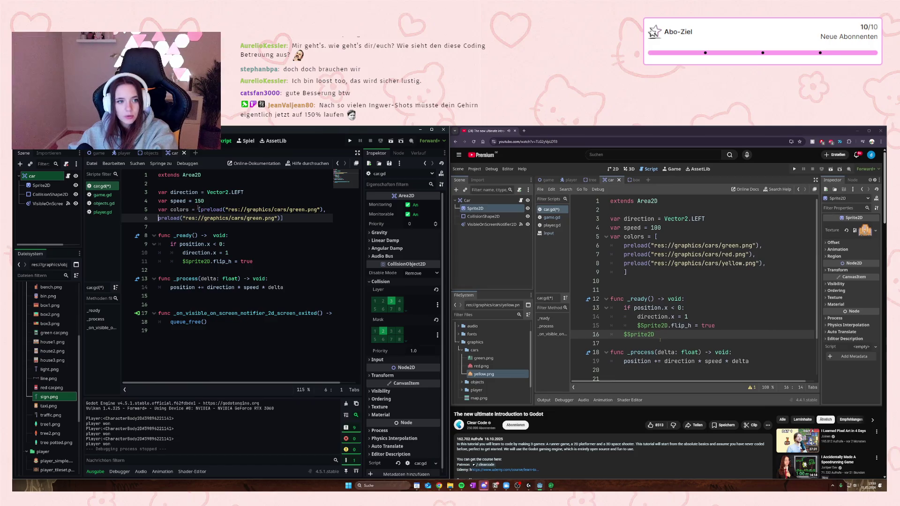
click(199, 209)
key(Return)
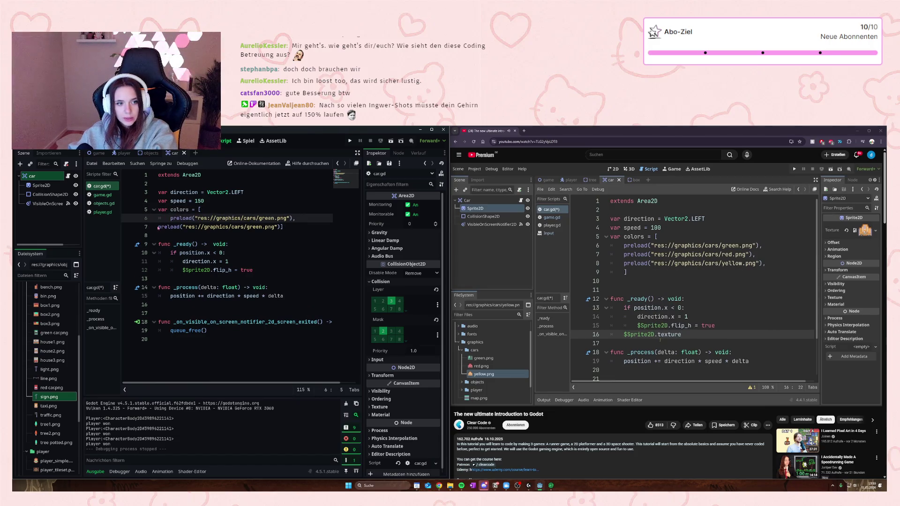
click(158, 227)
key(Tab)
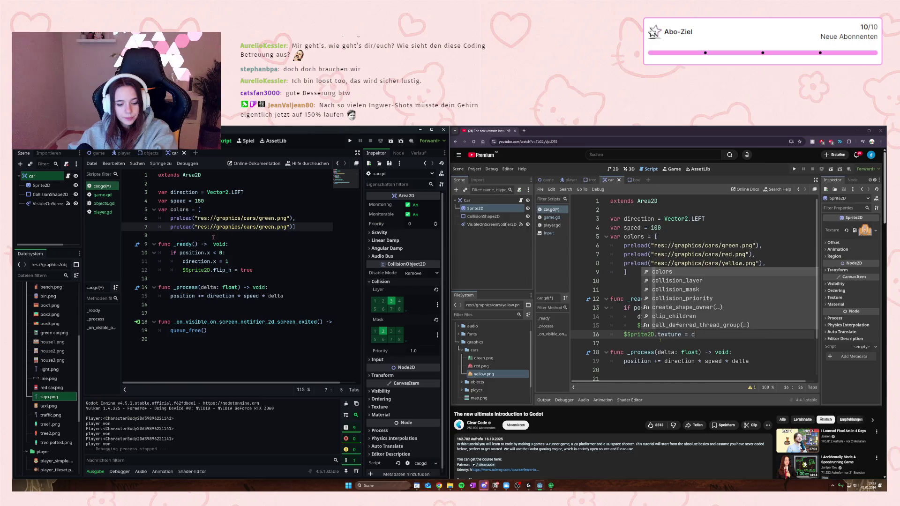
click(297, 228)
key(Return)
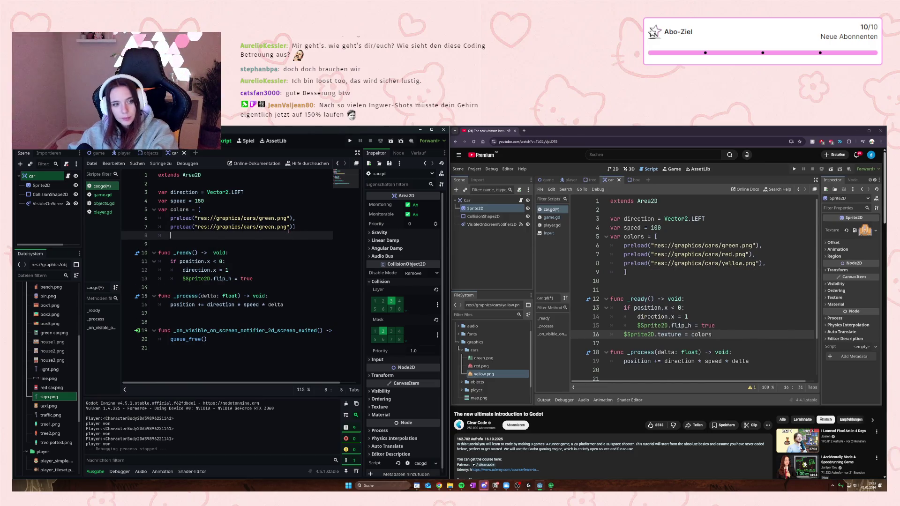
key(ctrl+v)
Step: Change the second and third preload entries to the red and yellow car images
double_click(266, 227)
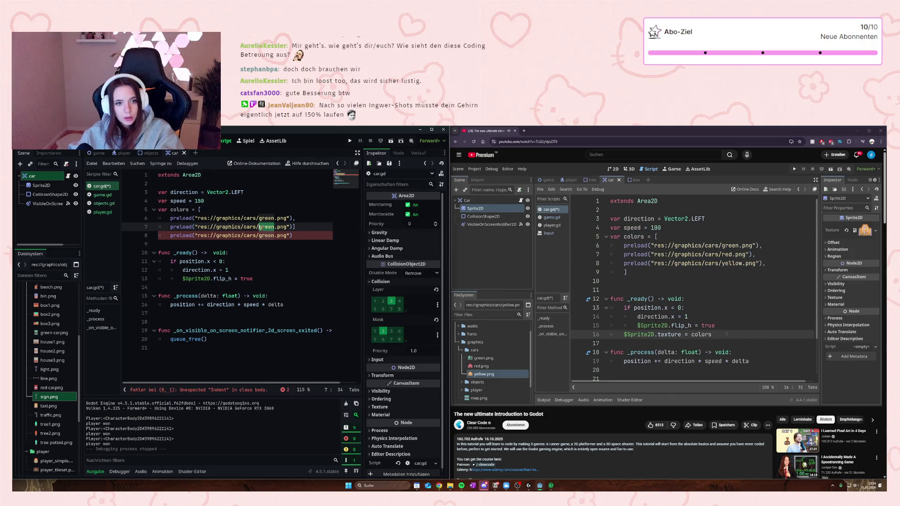
text(red)
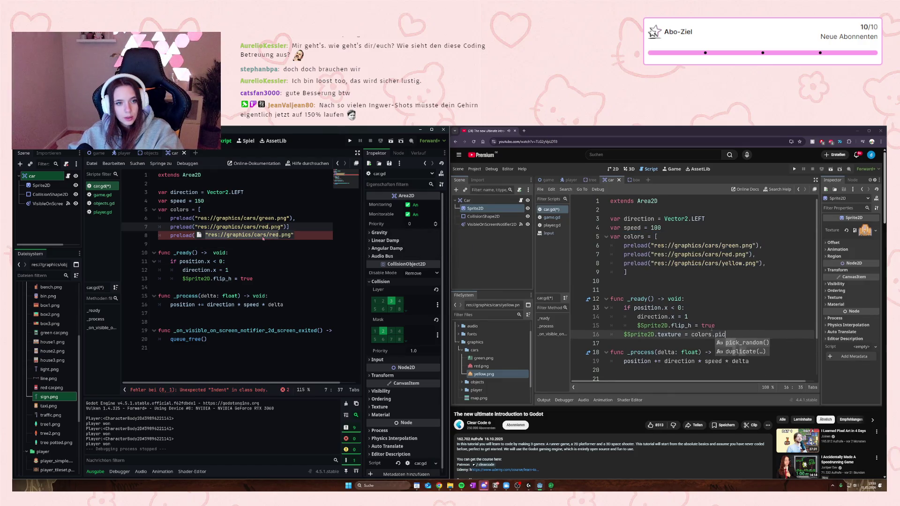
key(Right)
key(Right)
key(Right)
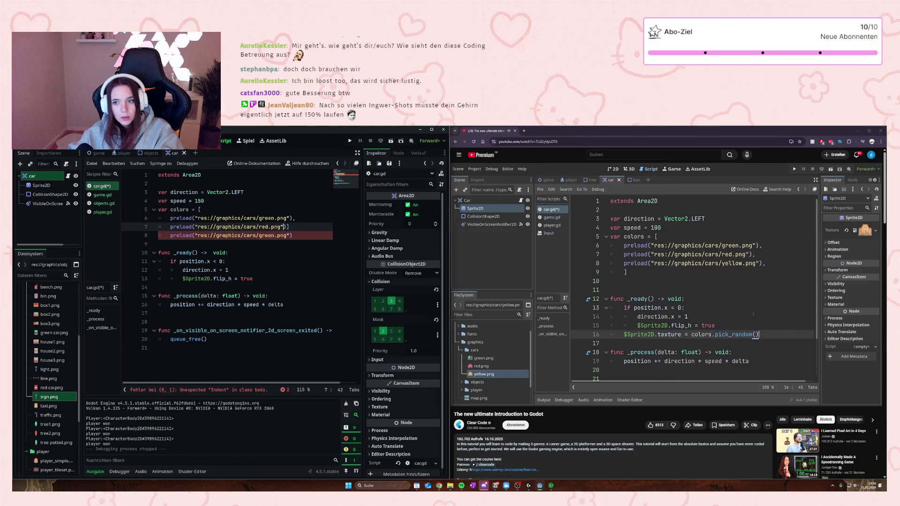
click(266, 235)
text(yello)
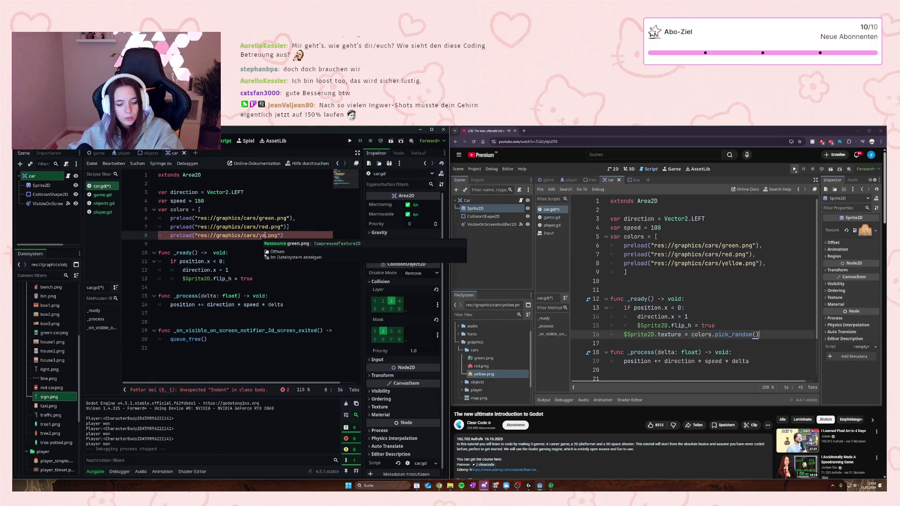
text(w)
key(Down)
key(Down)
key(Down)
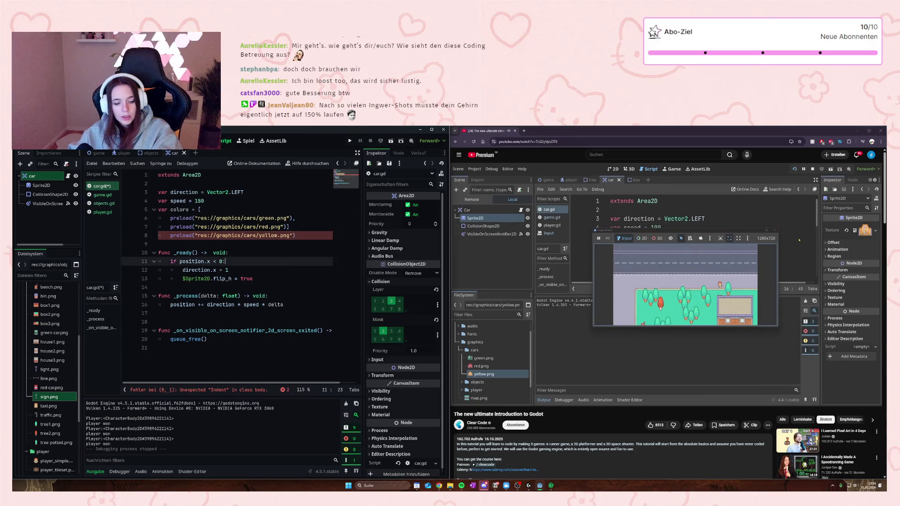
click(299, 237)
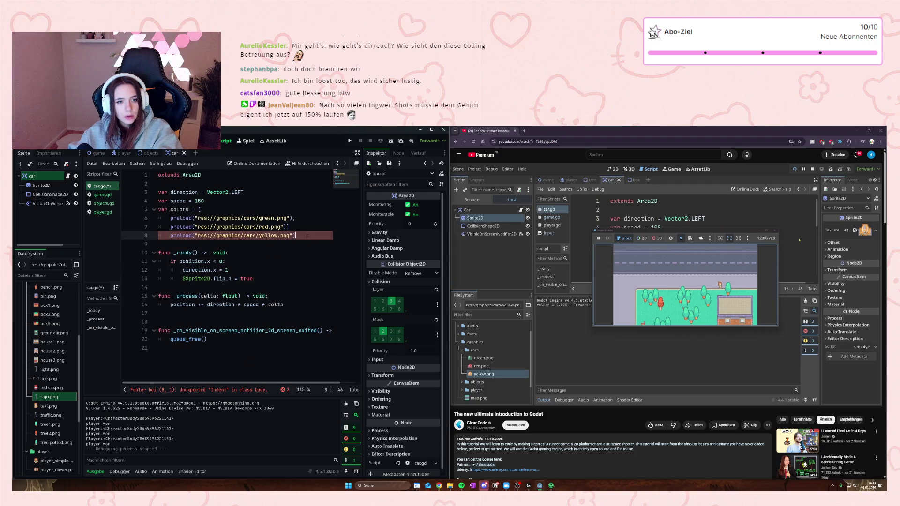
key(Return)
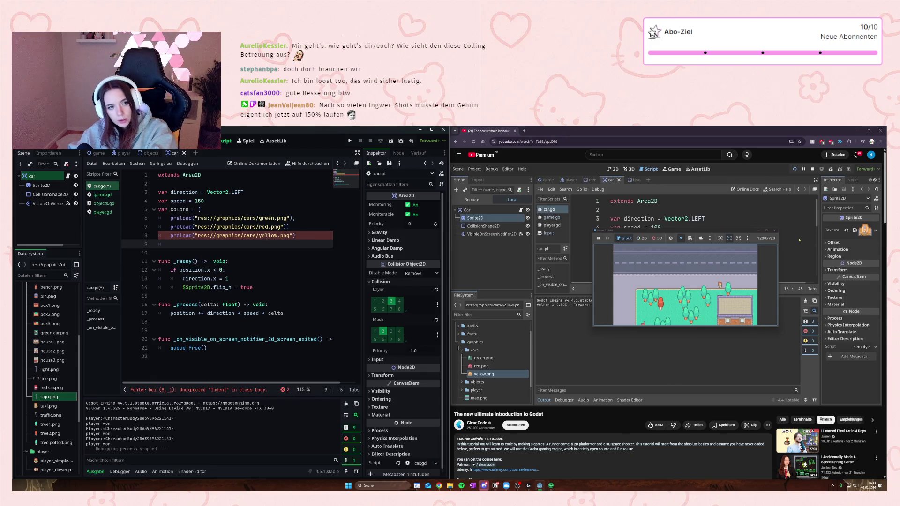
click(300, 236)
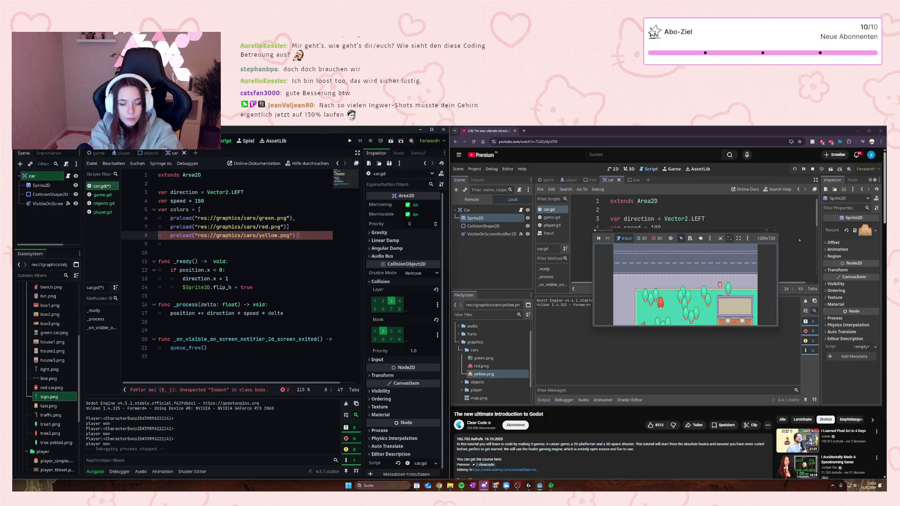
Step: Check the script's remaining lines and save car.gd
click(314, 295)
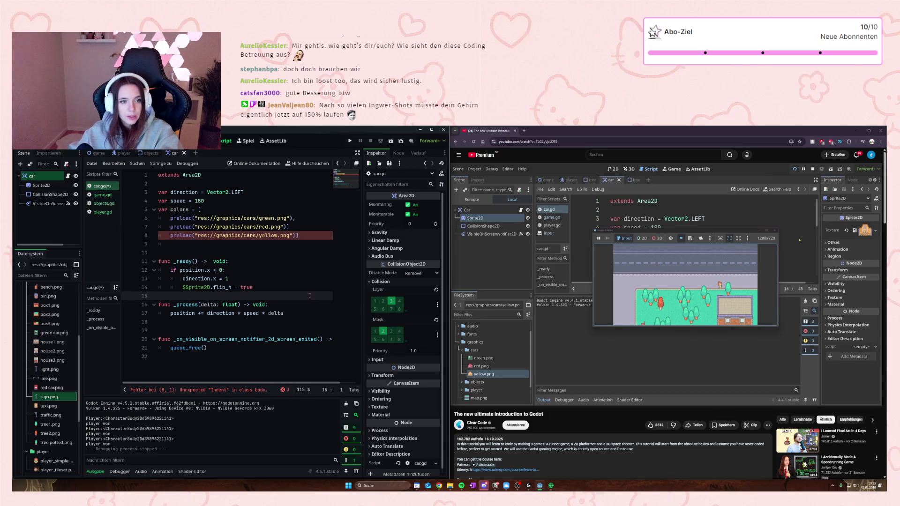
click(286, 227)
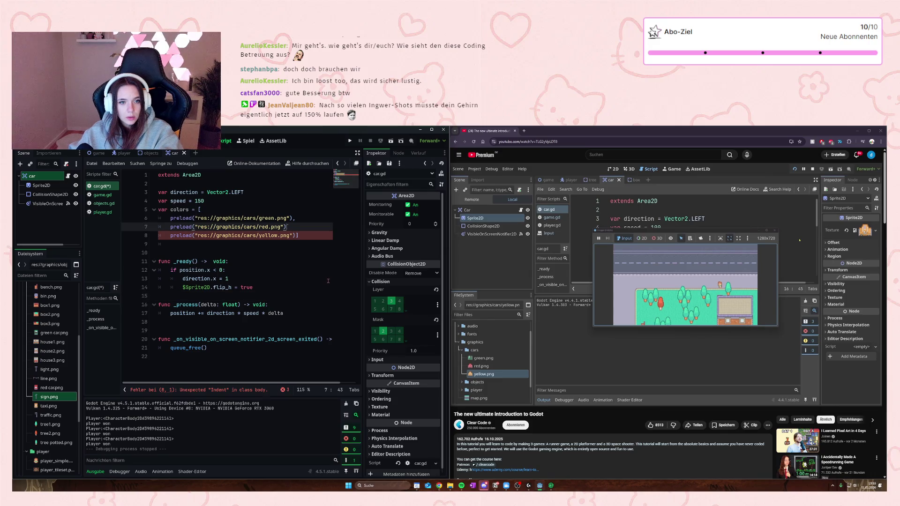
text(,)
click(291, 305)
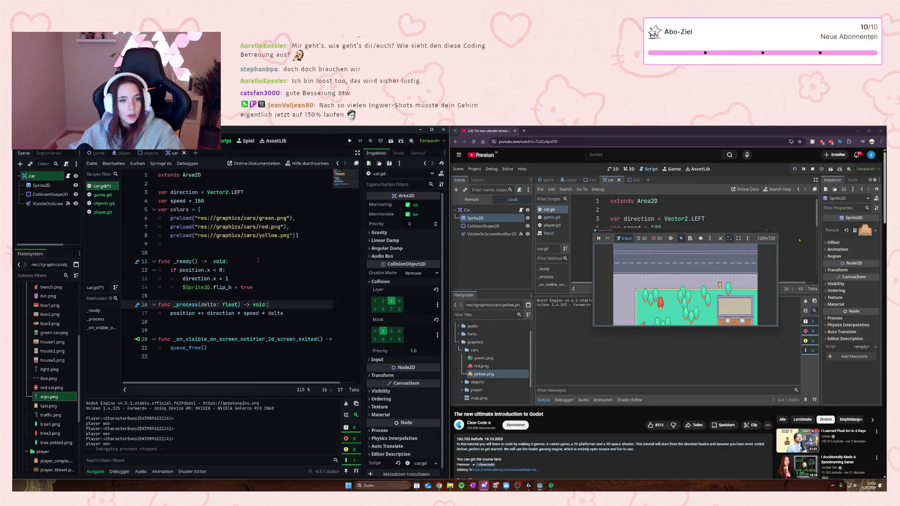
click(300, 270)
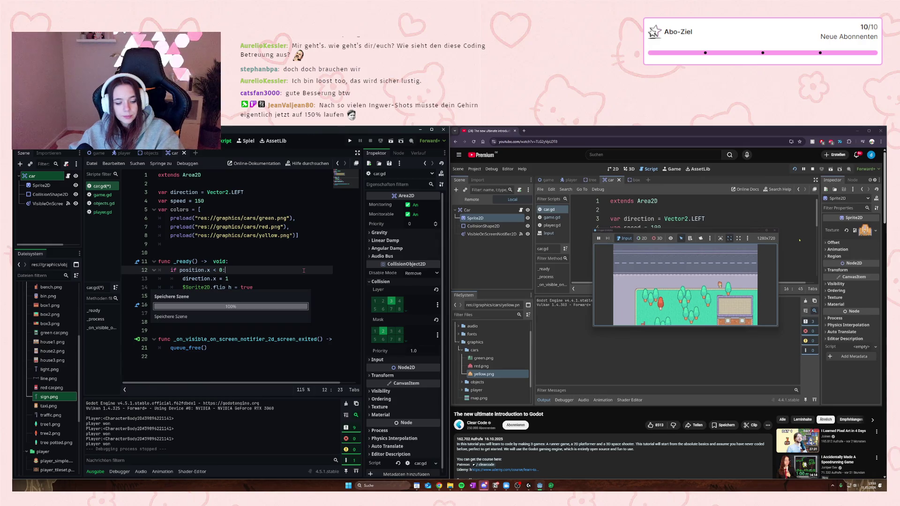
key(ctrl+s)
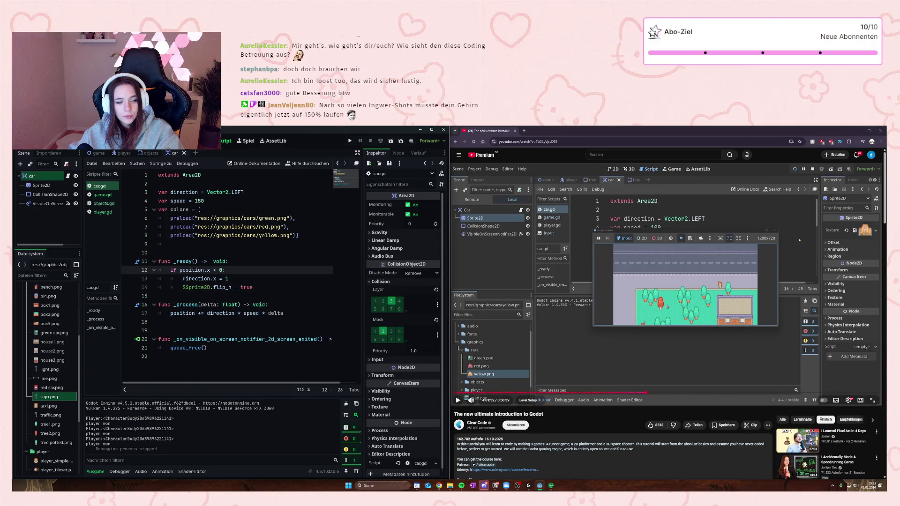
Step: Rewind the tutorial video ten seconds to rewatch the next code step
double_click(667, 305)
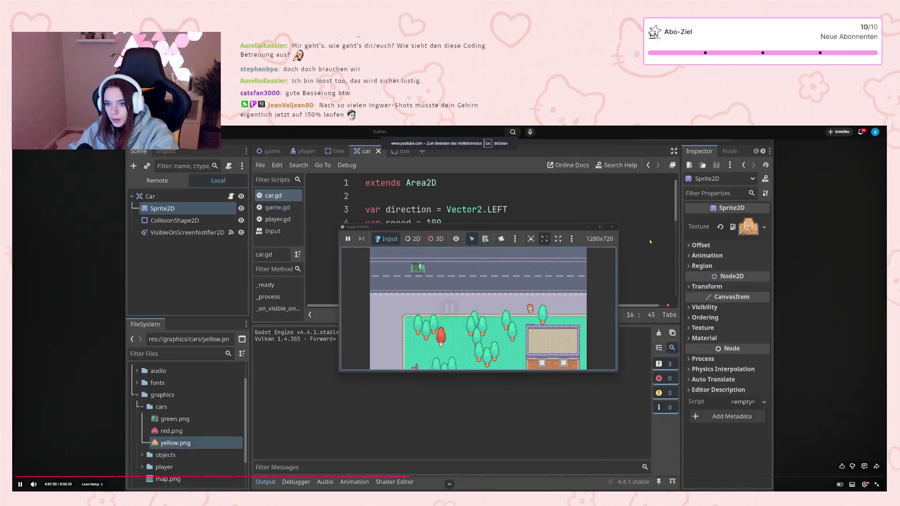
double_click(667, 305)
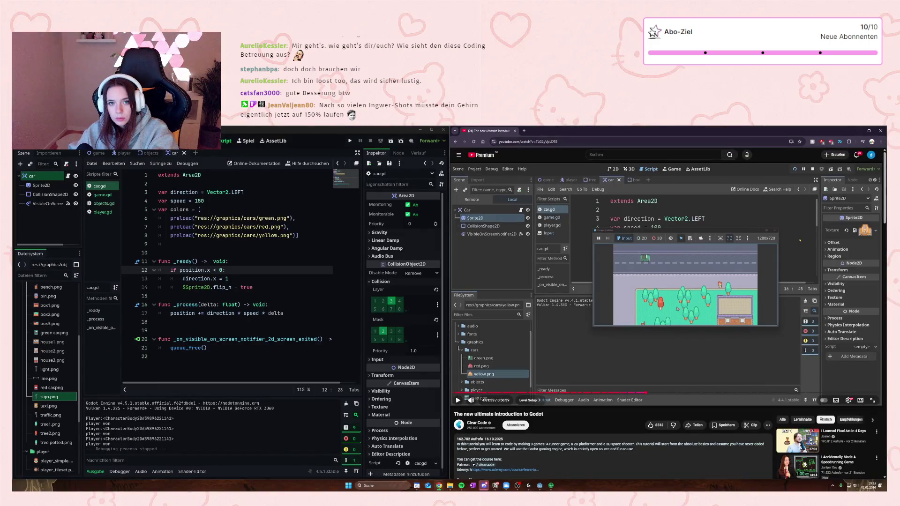
click(727, 337)
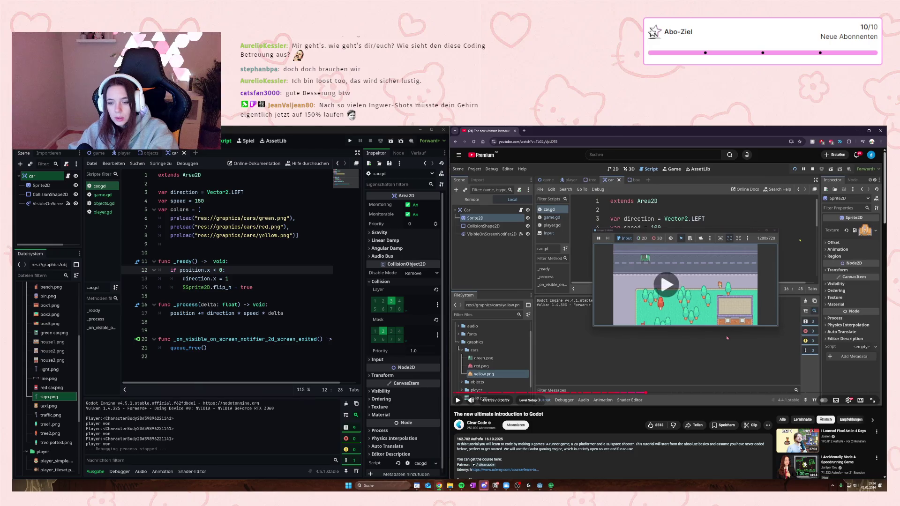
key(Left)
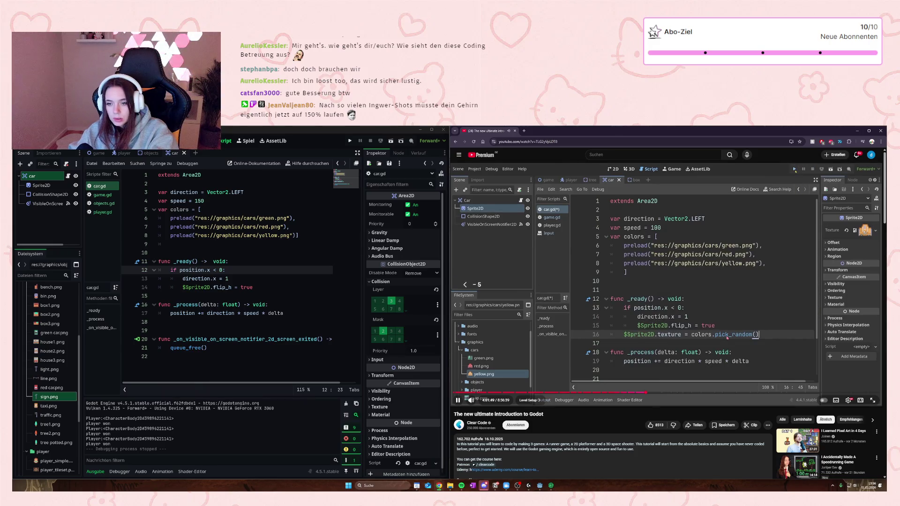
key(Left)
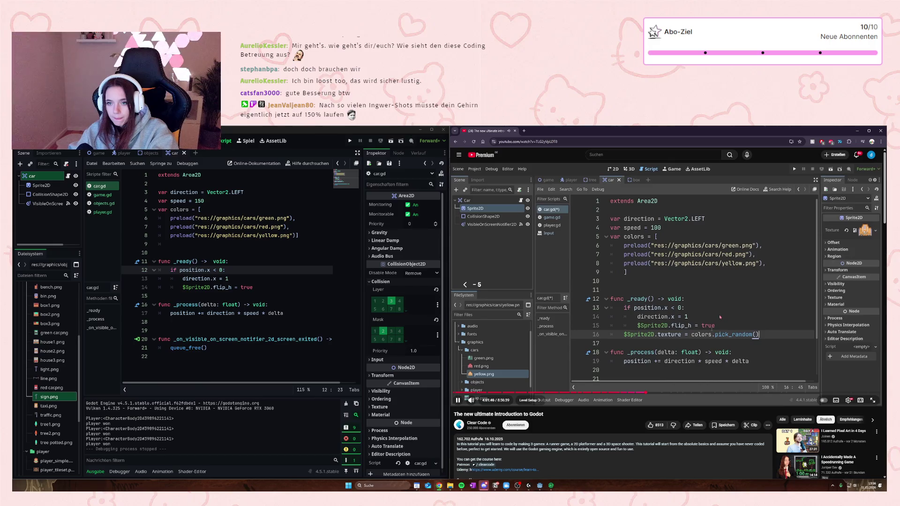
click(720, 317)
Step: Below the flip_h line in _ready(), add '$Sprite2D.texture = colors.pick_random()'
click(265, 289)
key(Return)
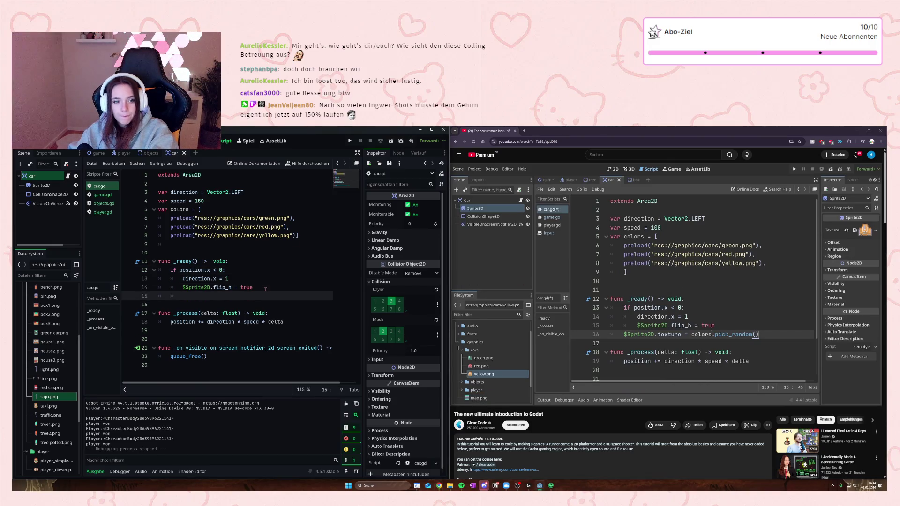
key(BackSpace)
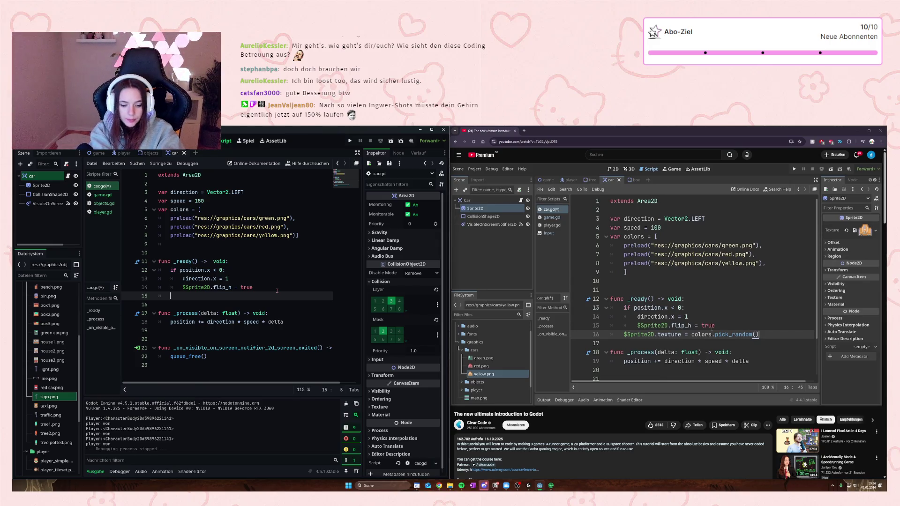
text($Sprite)
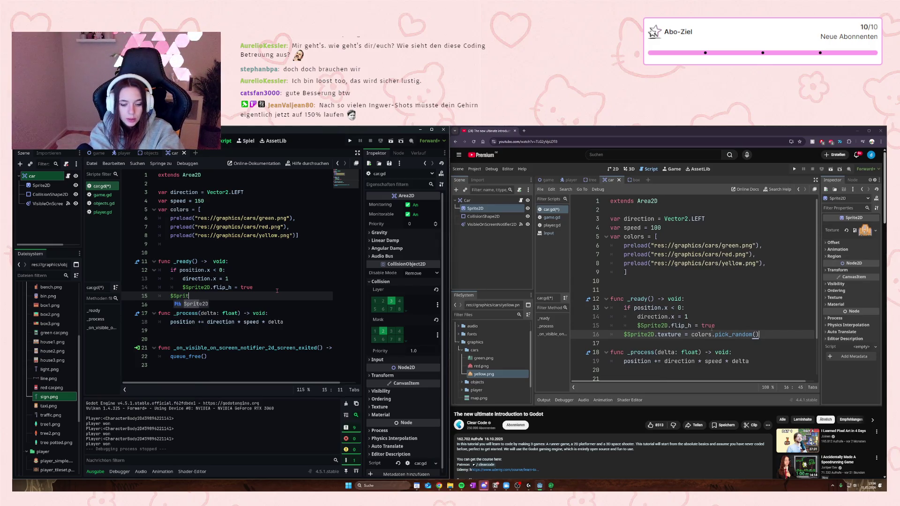
text(2D)
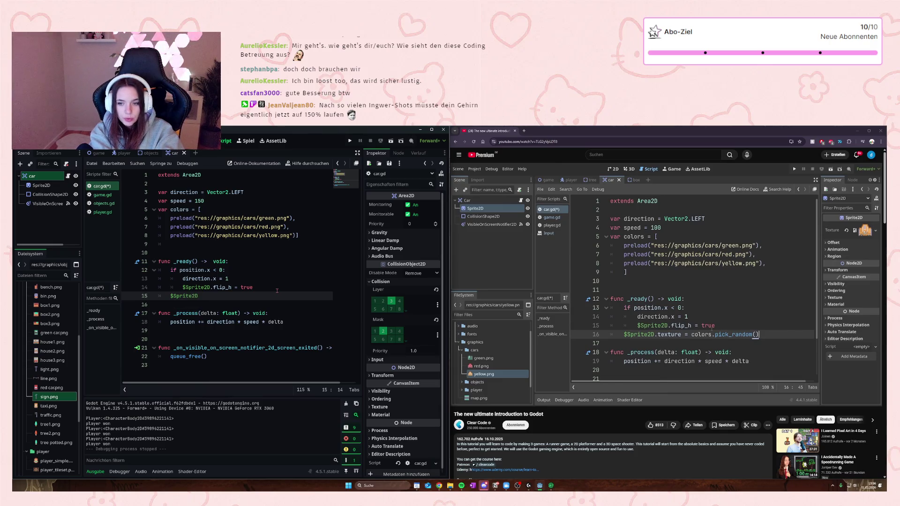
text(.texture)
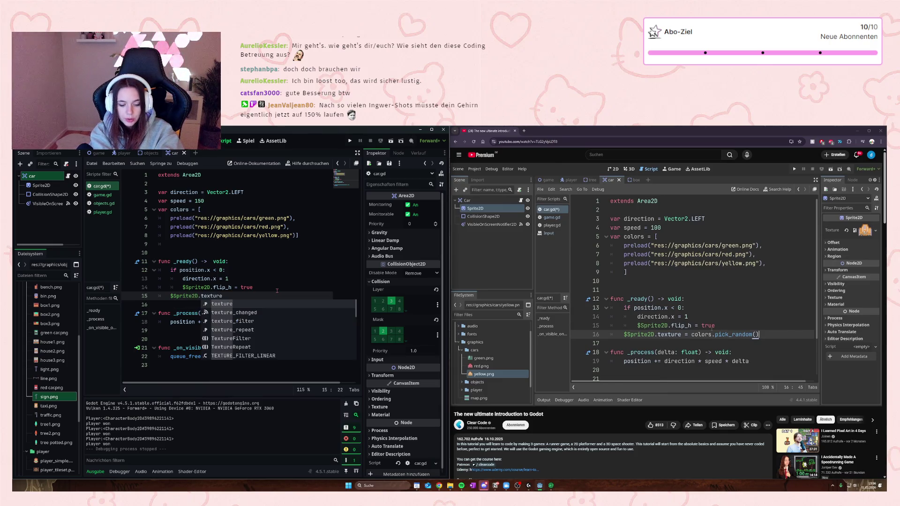
text( = co)
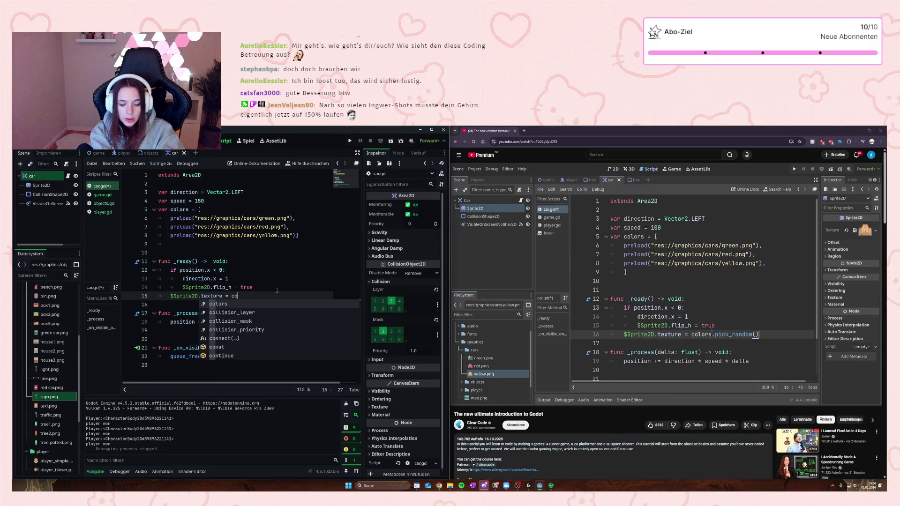
text(lors.pick)
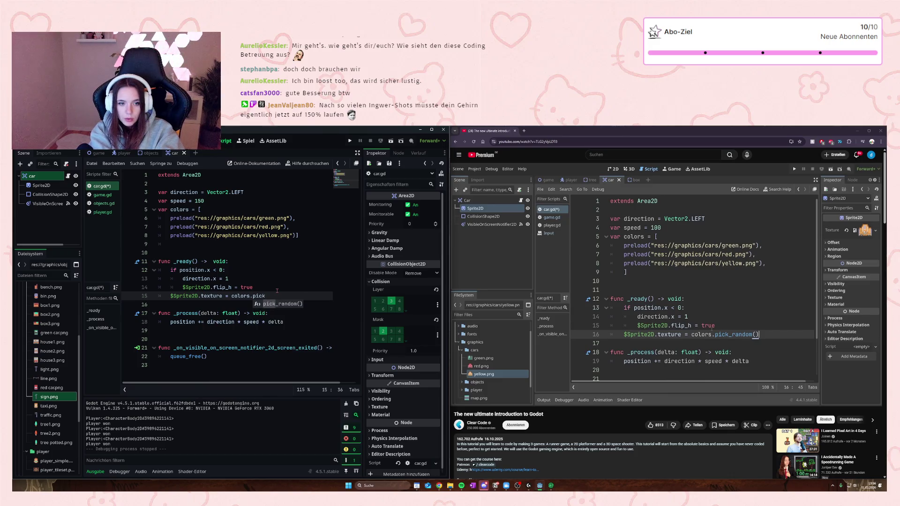
key(Return)
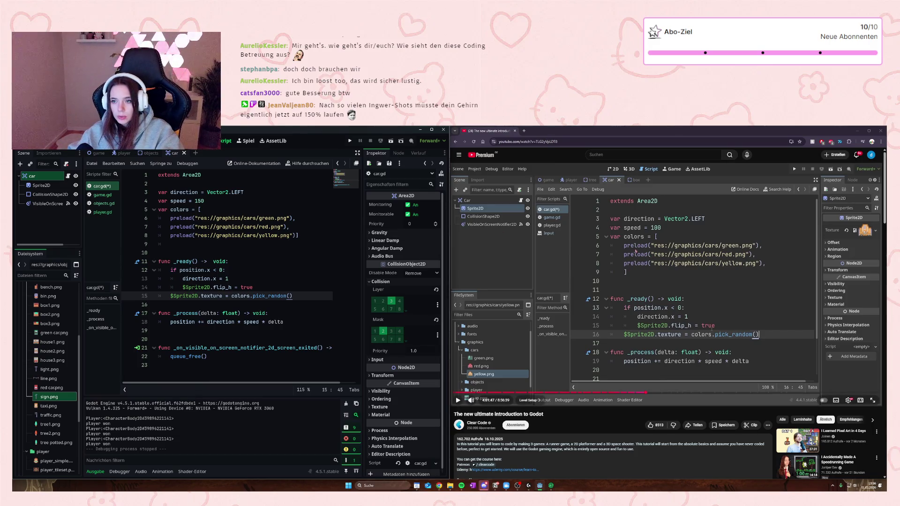
click(755, 317)
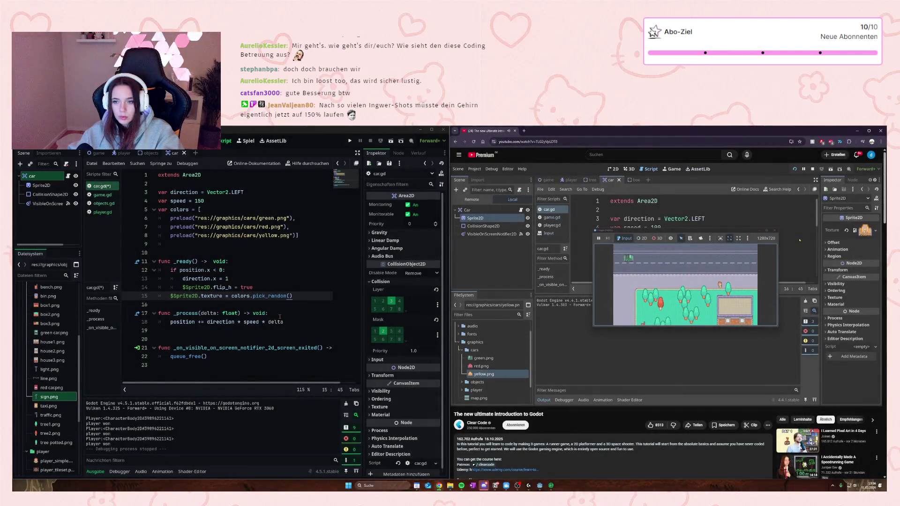
Step: Save, run the game and walk the player across the multicolored traffic, then stop it with F8
click(280, 317)
key(ctrl+s)
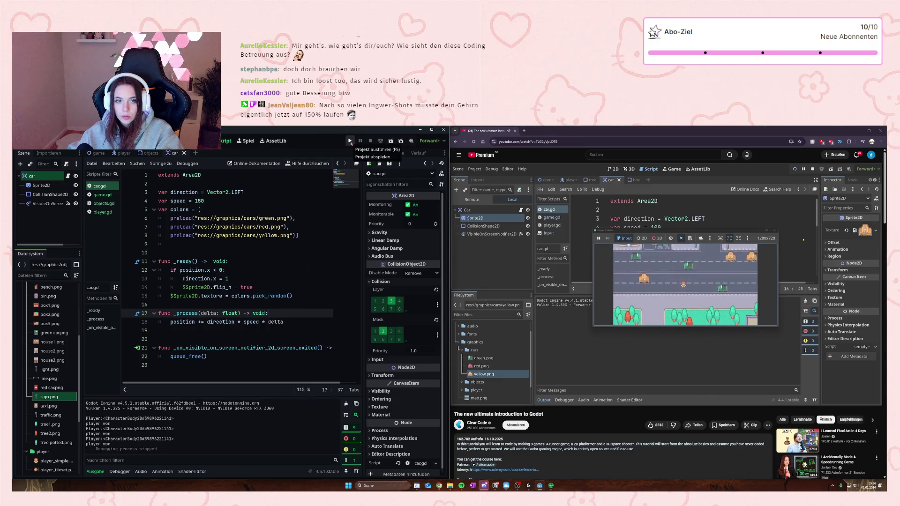
click(350, 142)
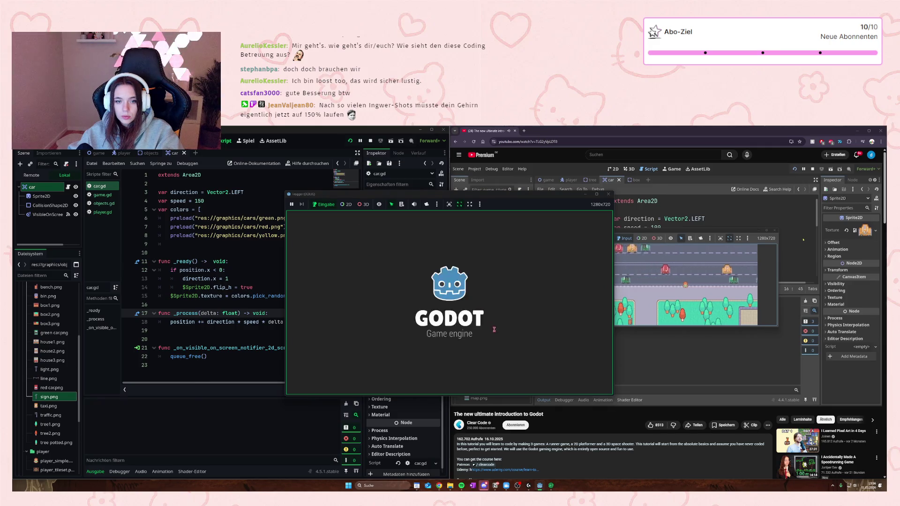
key(Up)
key(Right)
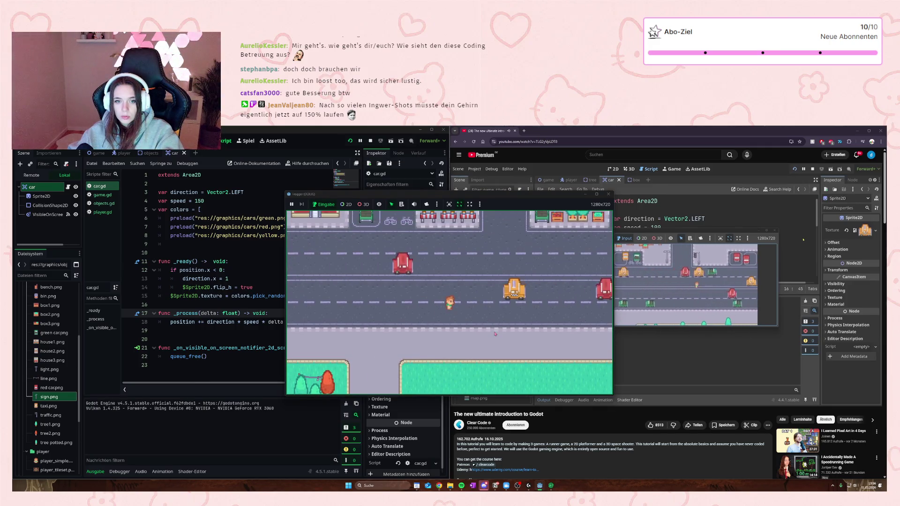
key(Up)
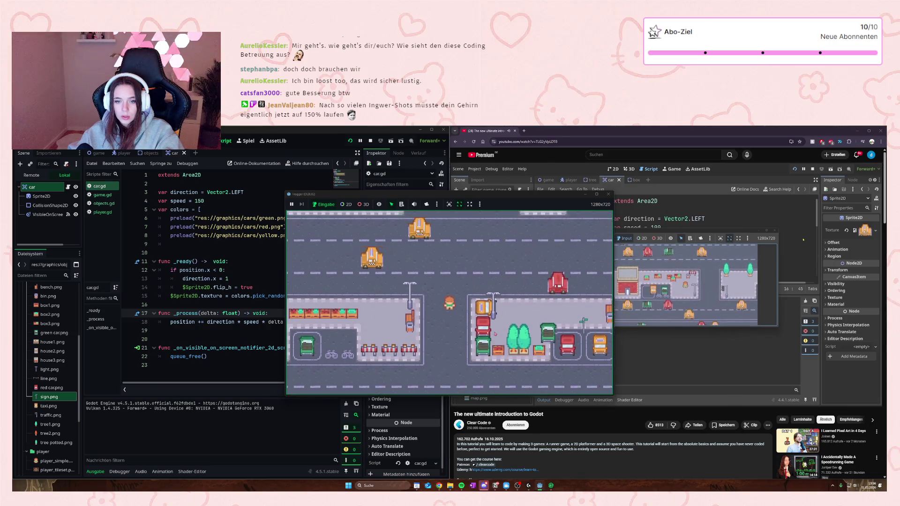
key(Up)
key(Up)
key(Up)
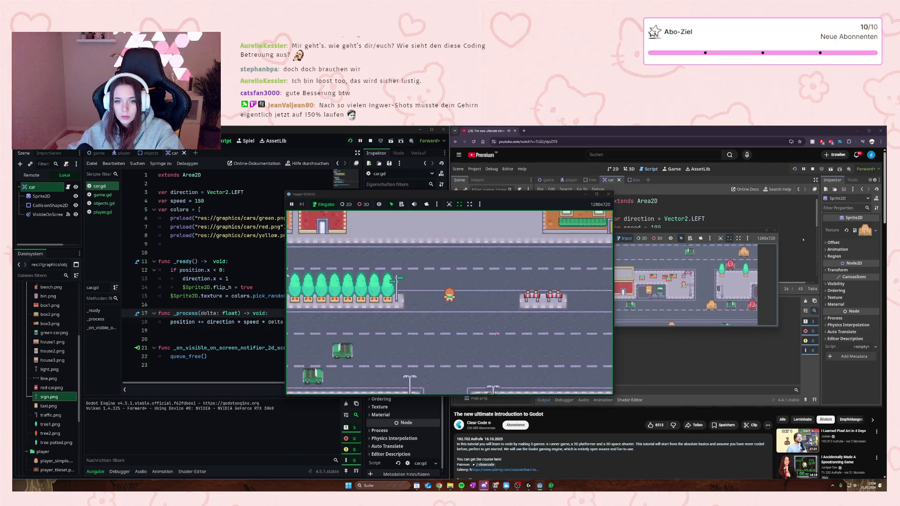
key(Up)
key(Up)
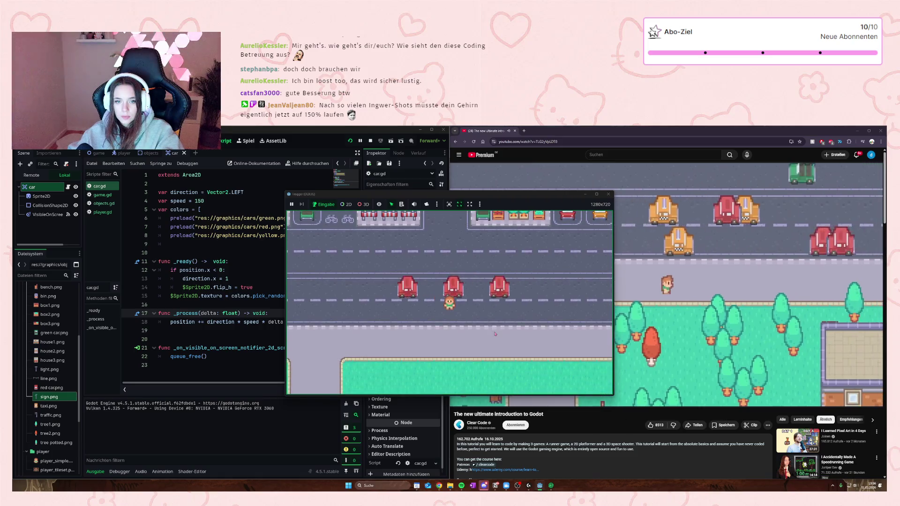
key(Down)
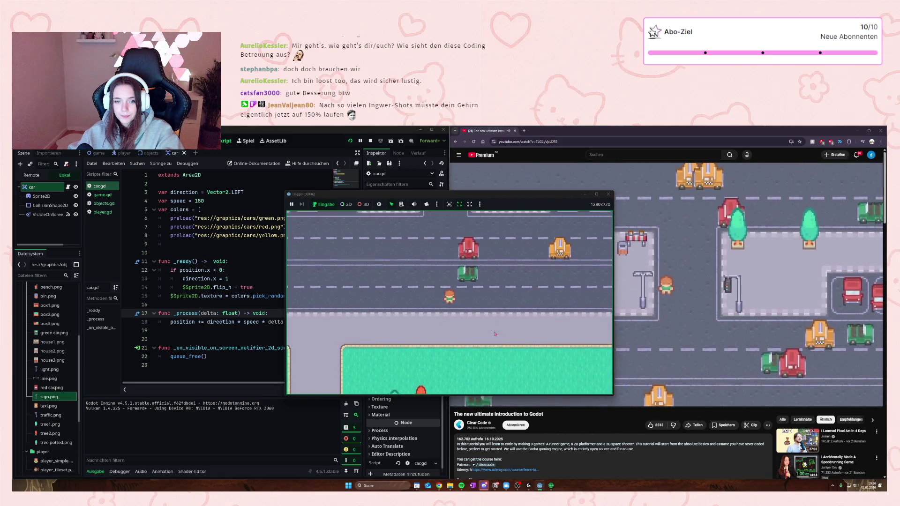
key(F8)
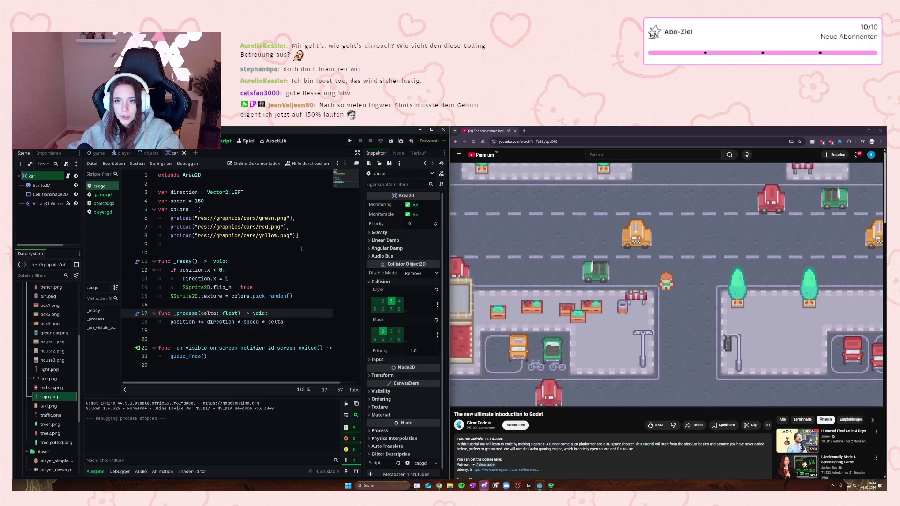
Step: Pause the tutorial and switch back to the level's game scene
key(XF86AudioPlay)
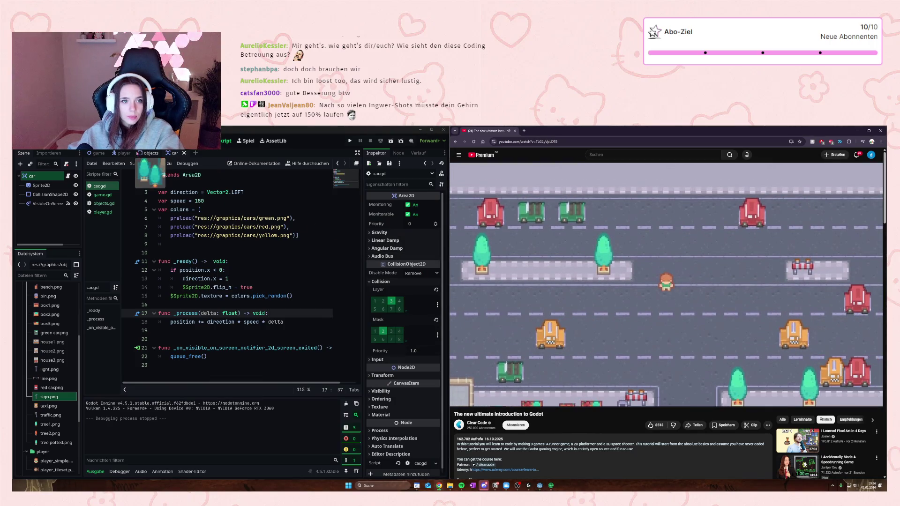
click(187, 140)
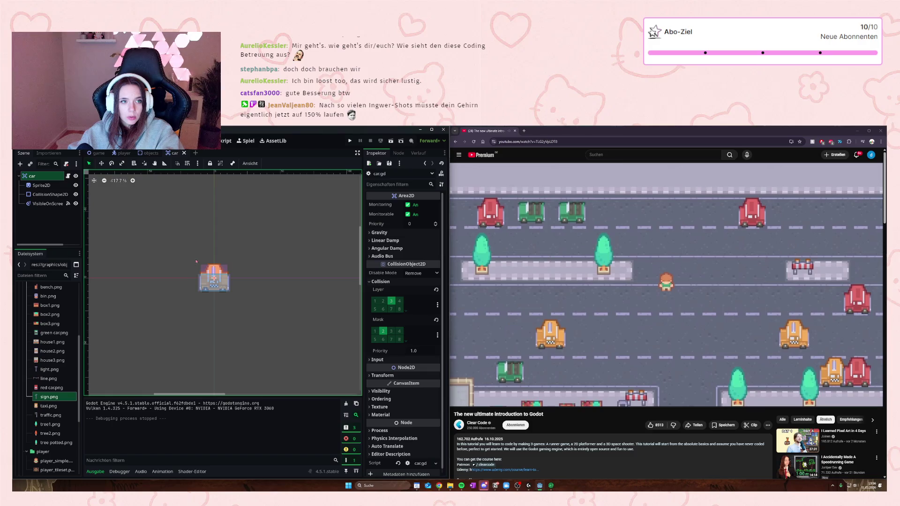
click(96, 152)
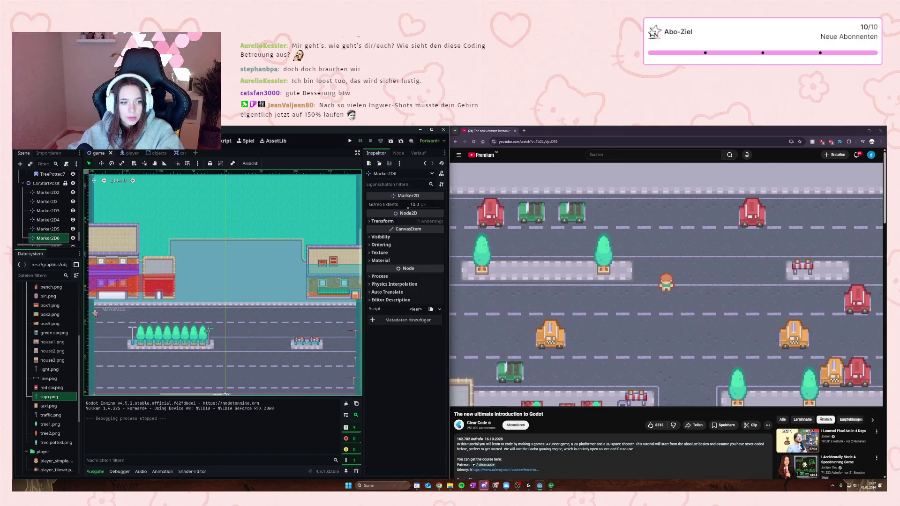
Step: Paste a start marker as Marker2D8 into the car start group and place it at the road's left end
click(95, 313)
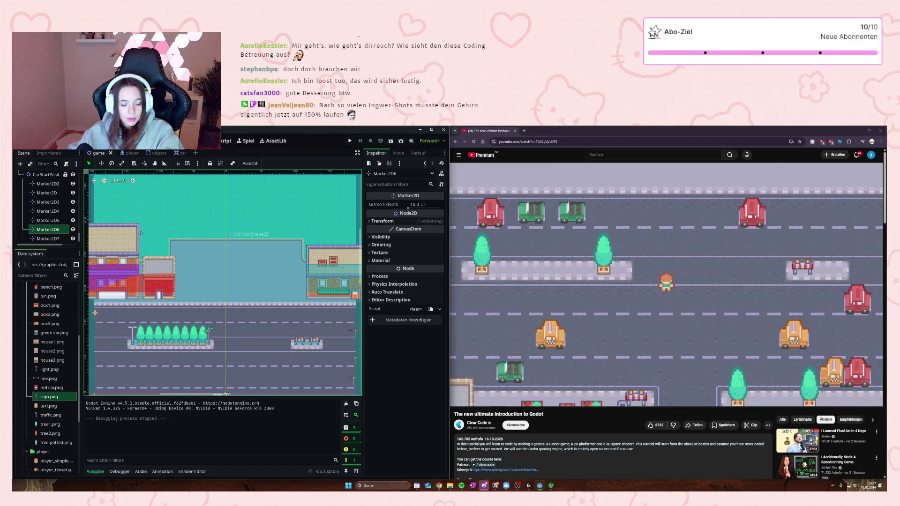
key(ctrl+v)
scroll(145, 305, down, 1)
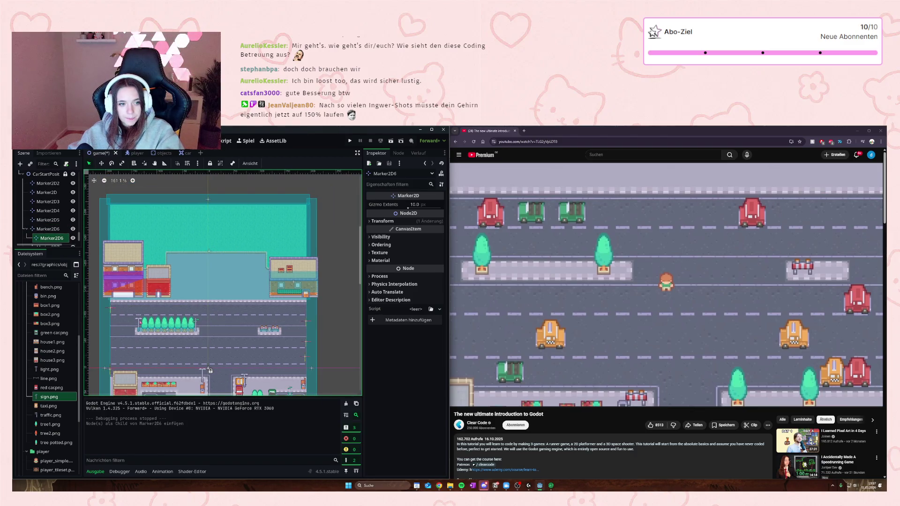
scroll(139, 323, down, 2)
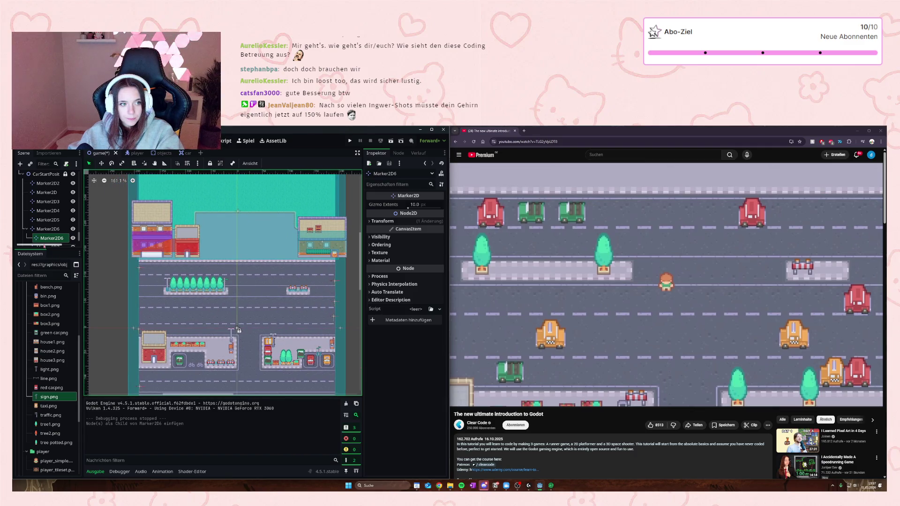
drag(47, 246, 50, 234)
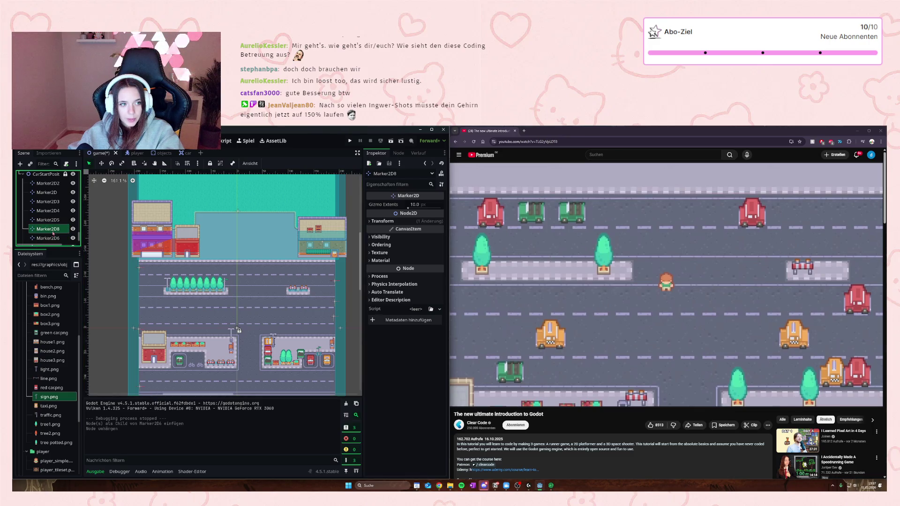
scroll(139, 270, up, 2)
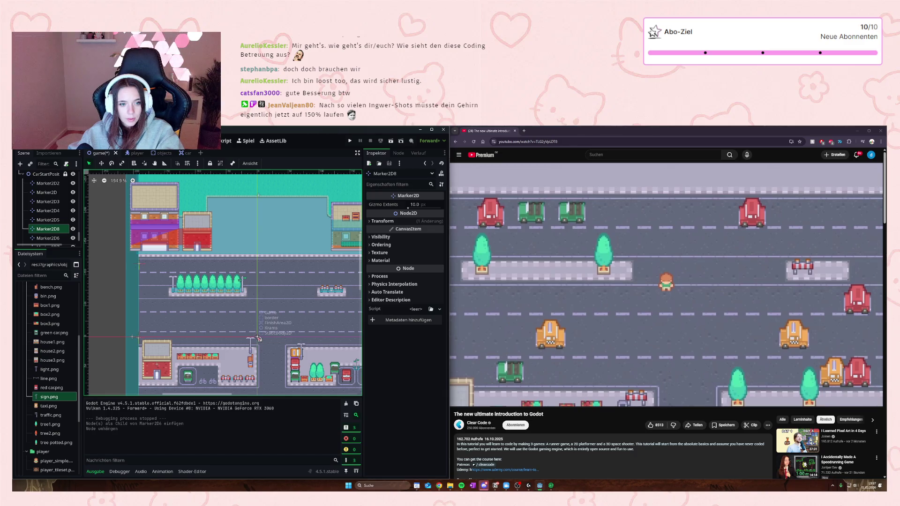
scroll(258, 338, down, 6)
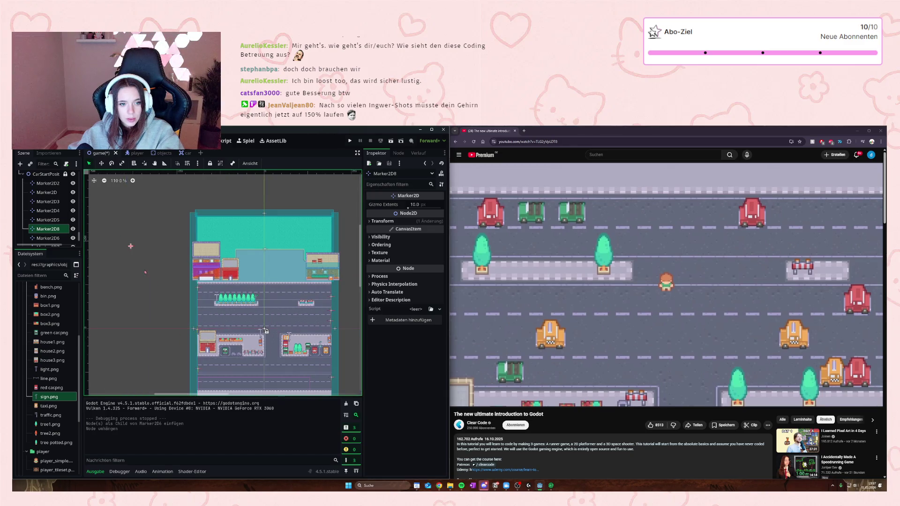
mouse_move(130, 246)
mouse_down()
mouse_move(198, 310)
mouse_move(200, 370)
mouse_move(197, 361)
mouse_up()
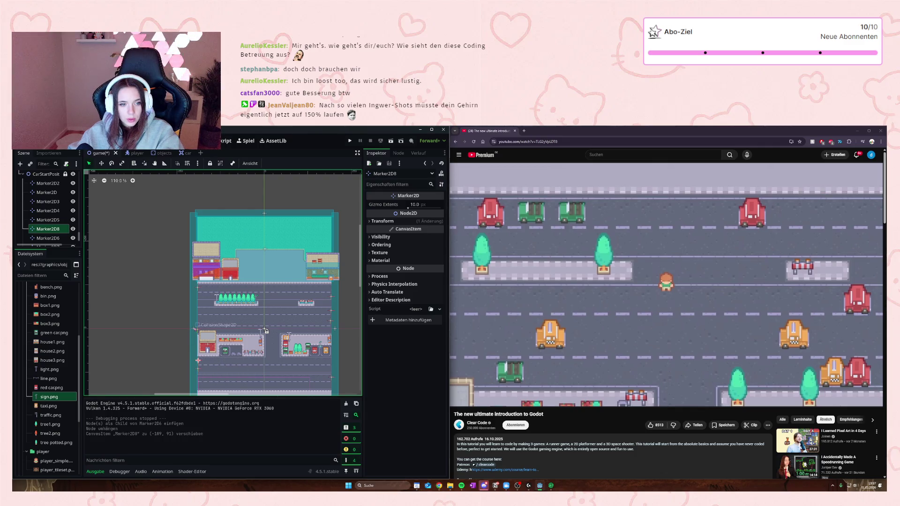
Step: Paste another copy as Marker2D9 into the start markers and move it beside the lower road
click(193, 329)
scroll(214, 281, up, 4)
scroll(213, 282, down, 6)
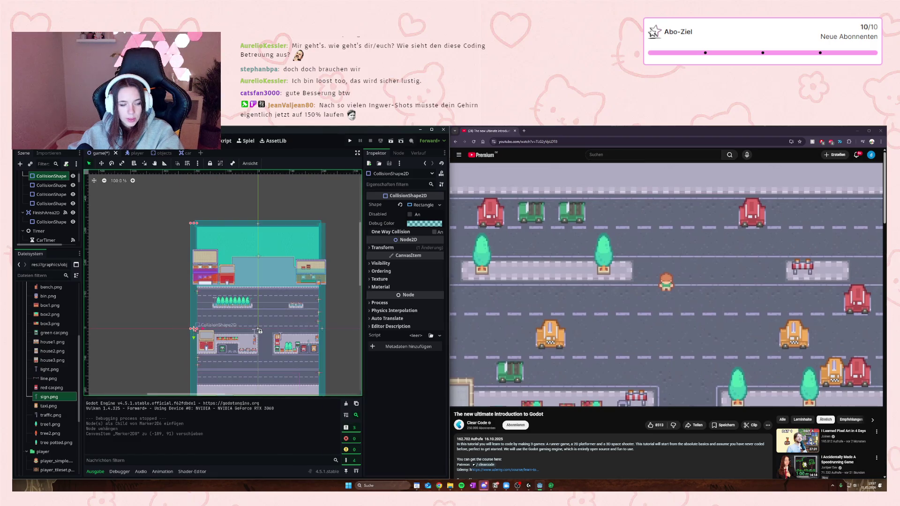
scroll(213, 281, up, 2)
scroll(213, 282, up, 2)
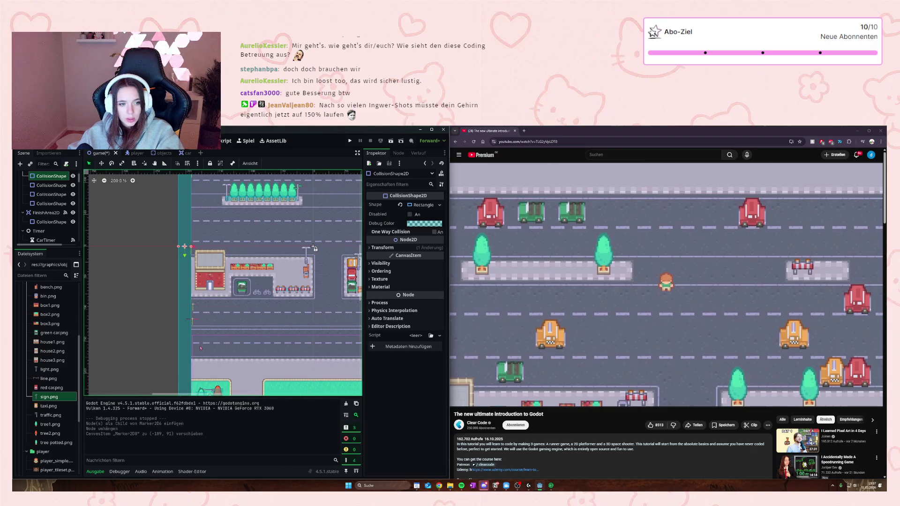
scroll(103, 341, up, 1)
click(308, 326)
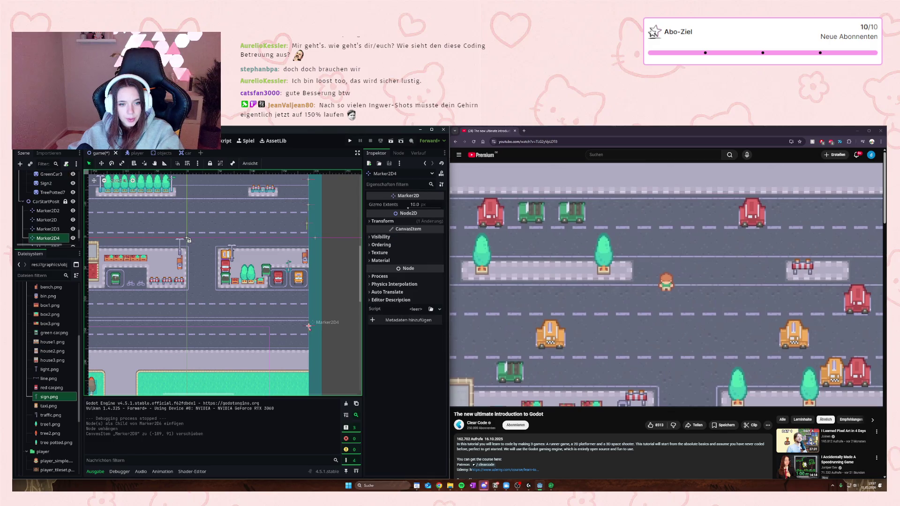
key(ctrl+v)
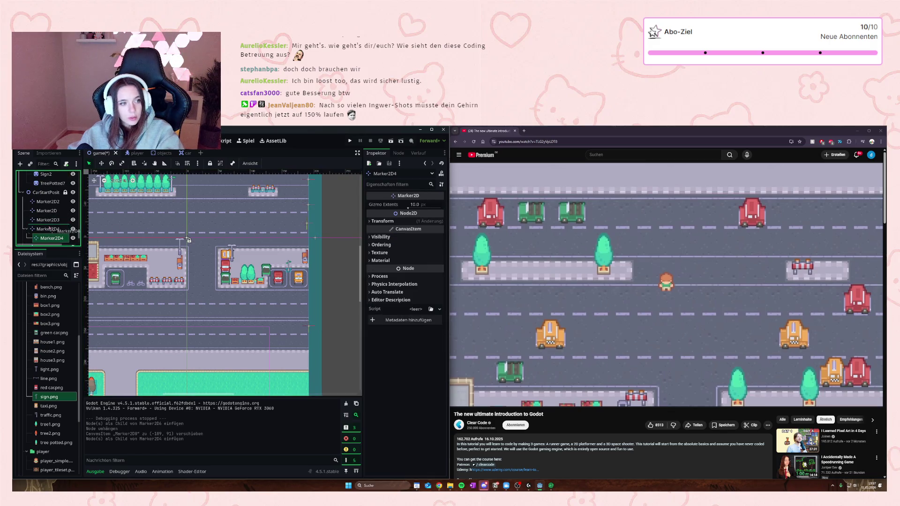
drag(47, 239, 47, 229)
scroll(273, 279, down, 3)
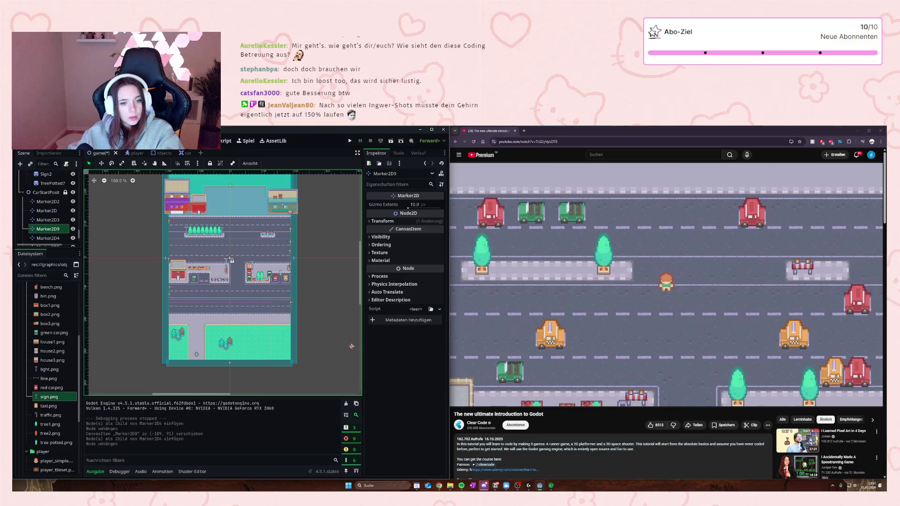
drag(352, 346, 290, 309)
scroll(292, 305, up, 3)
scroll(294, 301, down, 7)
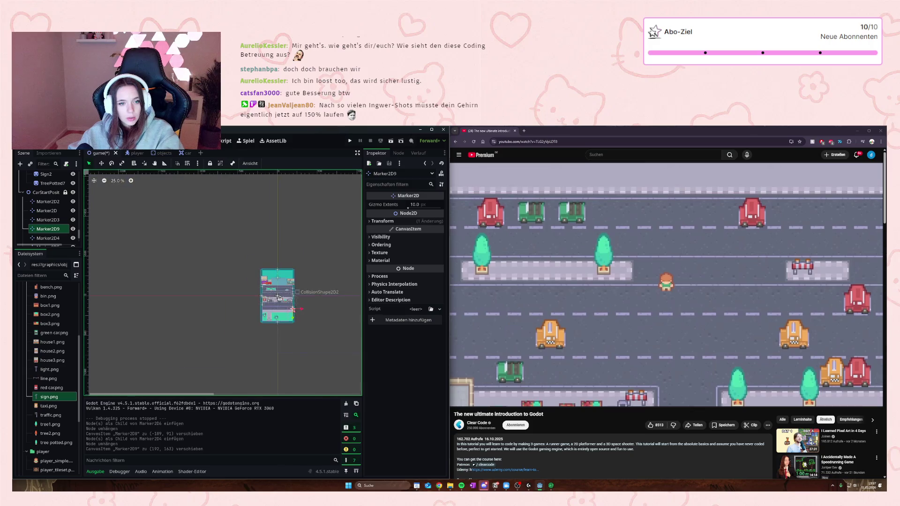
Step: Save and run the game with F5, moving the player up and right onto the first lanes
key(F5)
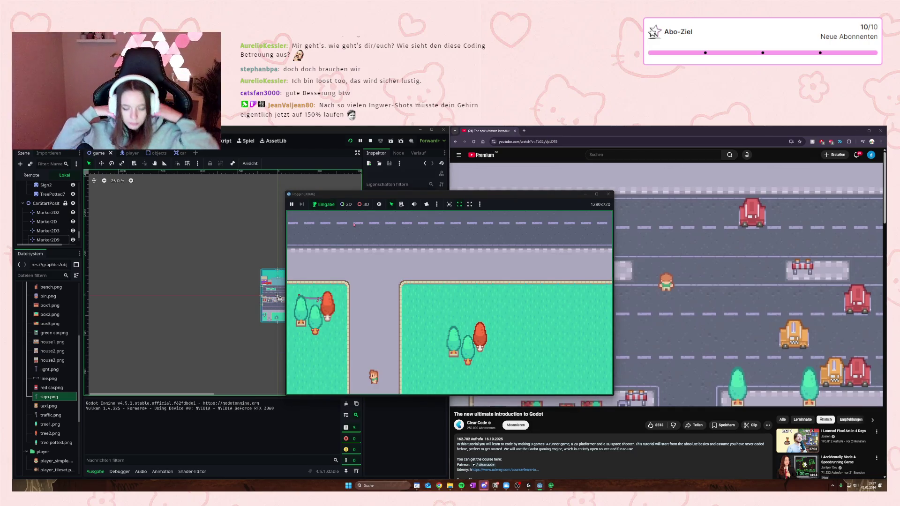
key(Up)
key(Right)
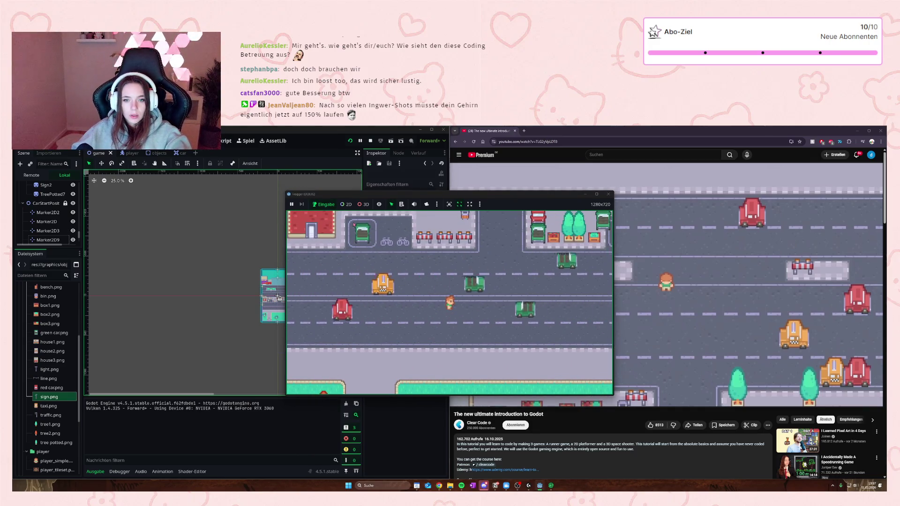
key(Up)
key(Right)
key(Down)
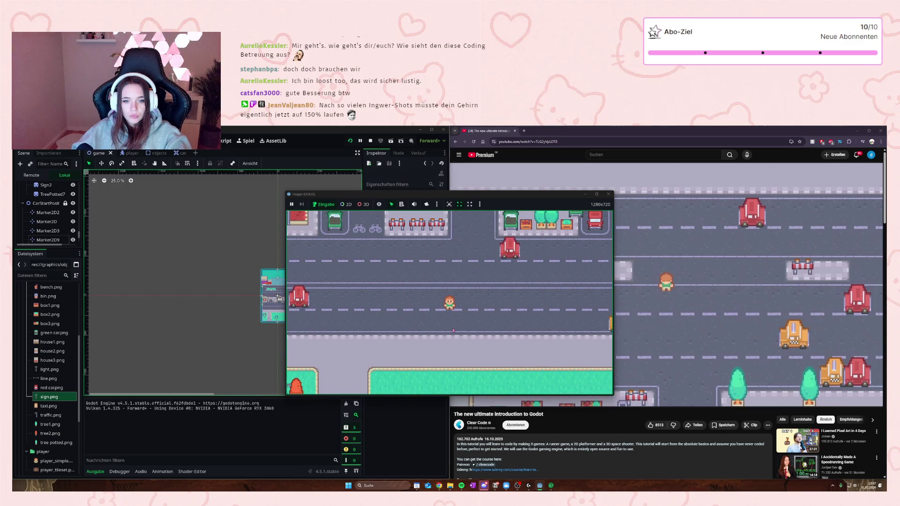
key(Up)
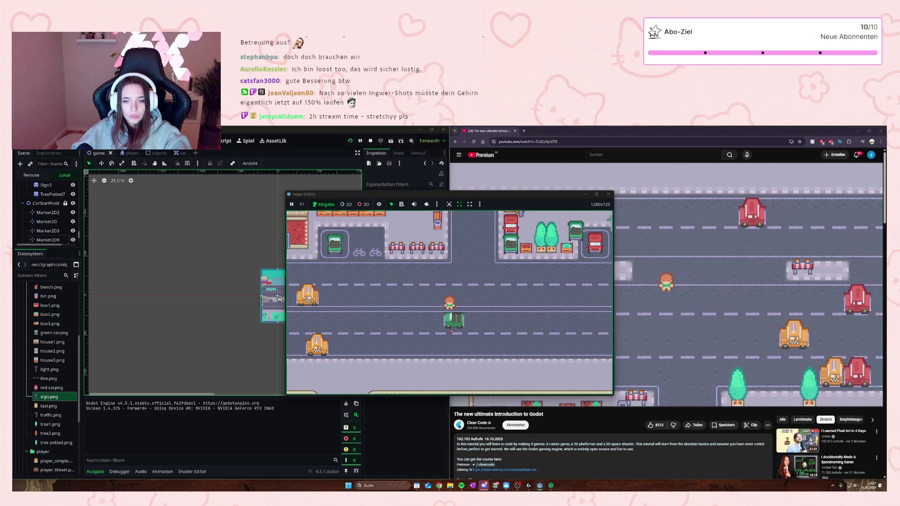
key(Up)
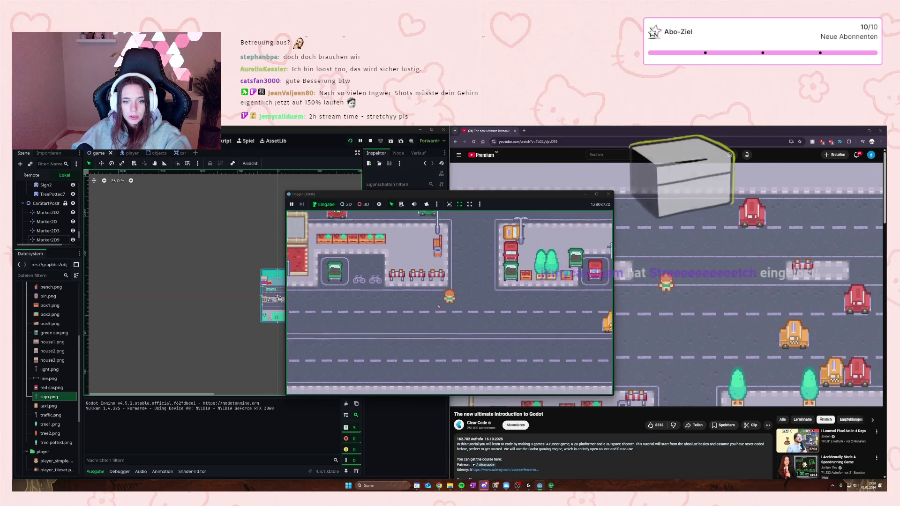
key(Right)
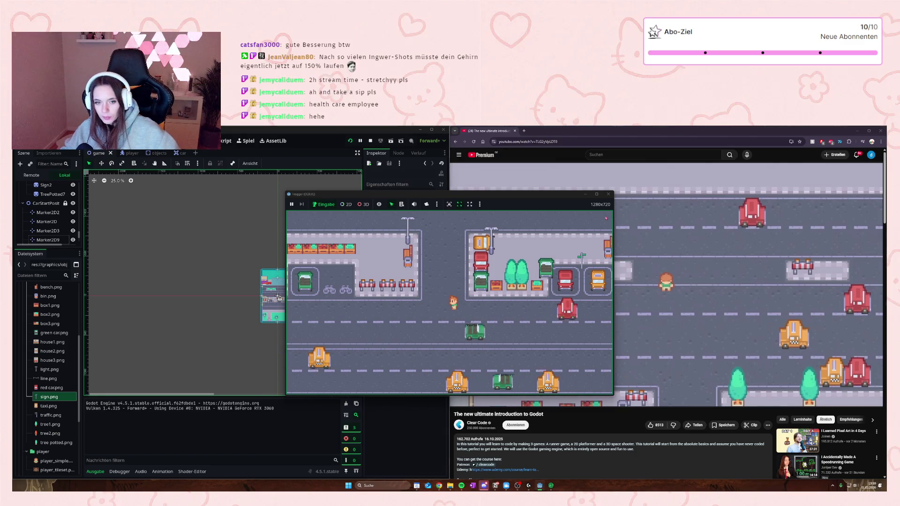
Step: Hop the player forward across the remaining lanes, then close the game window
key(Up)
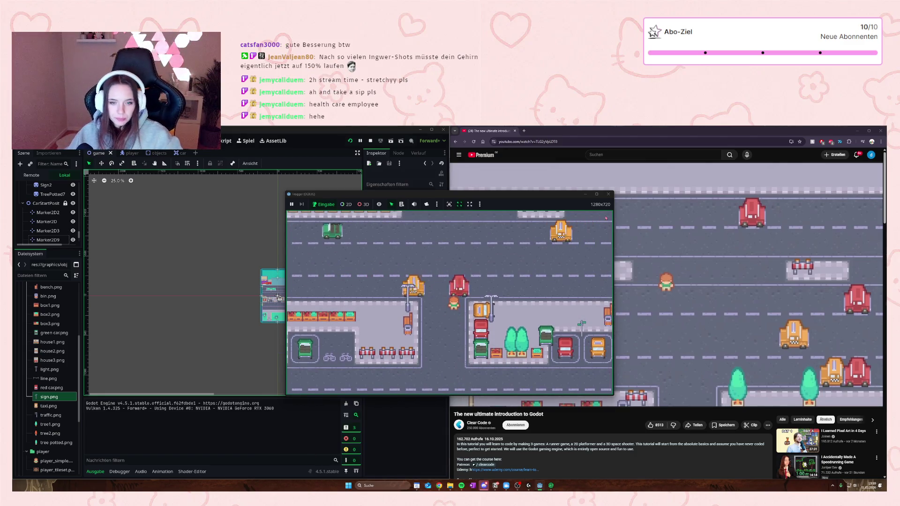
key(Up)
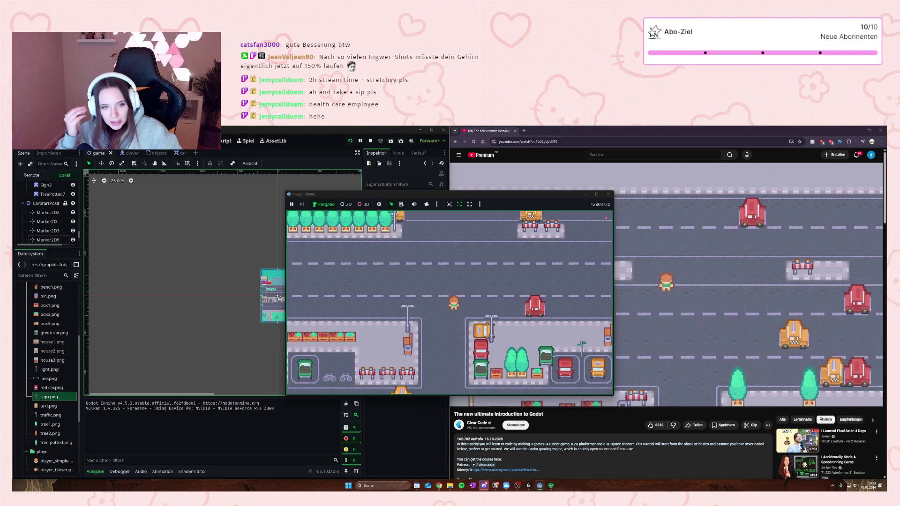
key(Up)
key(Up)
key(Up)
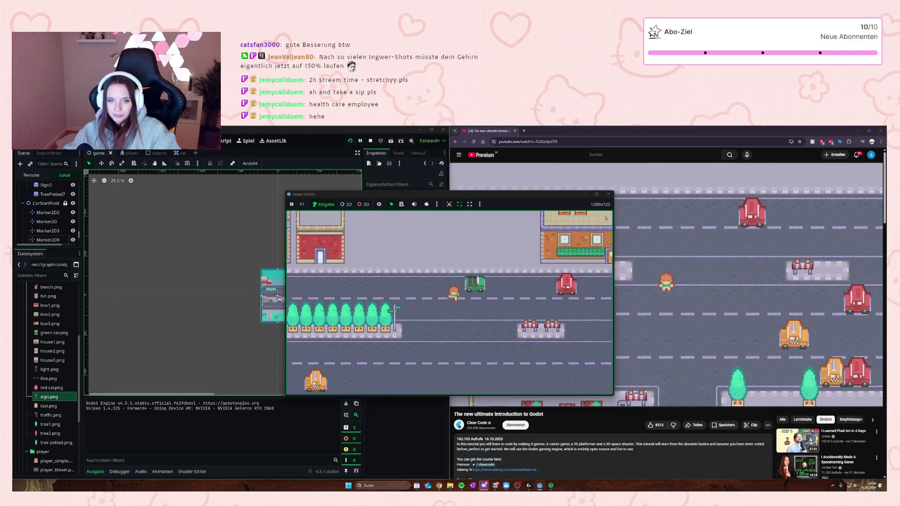
key(Down)
key(Down)
key(Down)
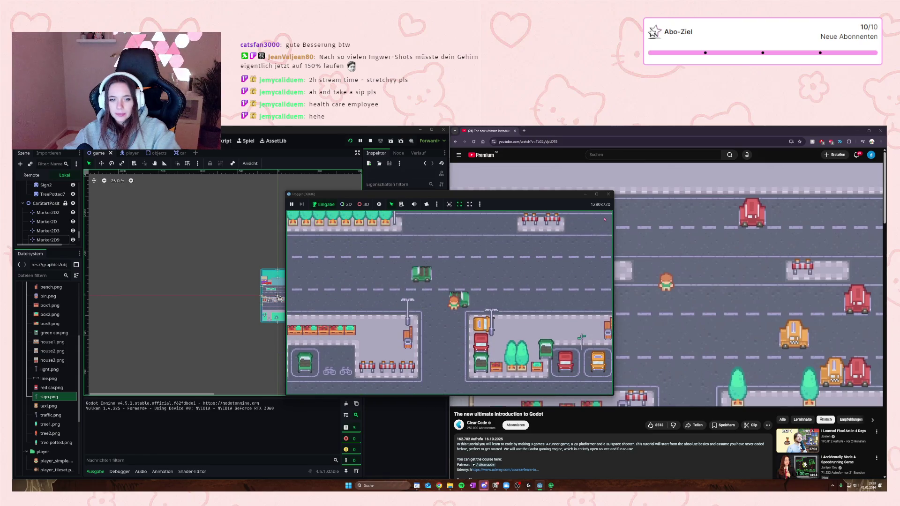
click(607, 194)
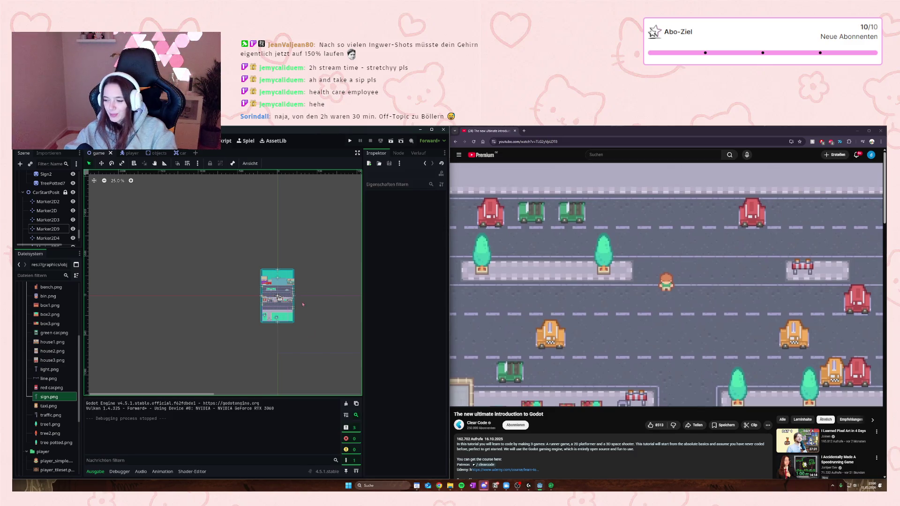
scroll(303, 305, up, 7)
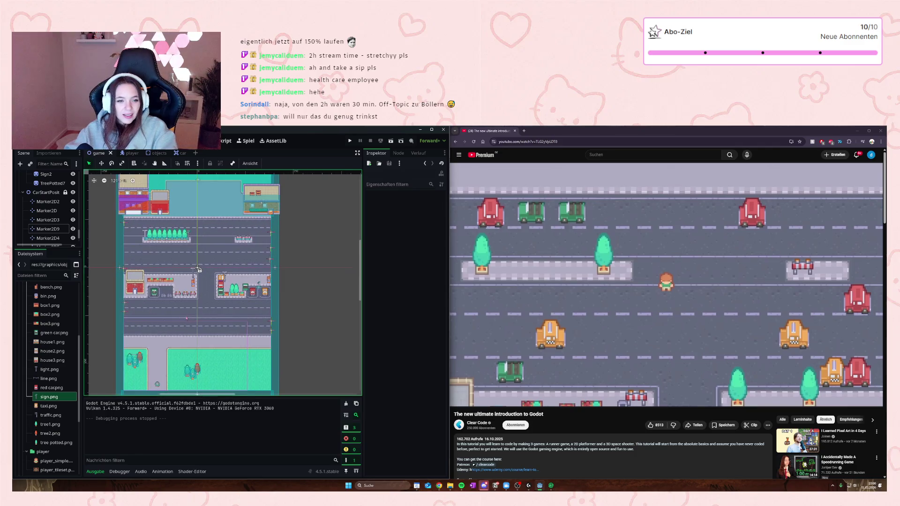
scroll(186, 318, up, 2)
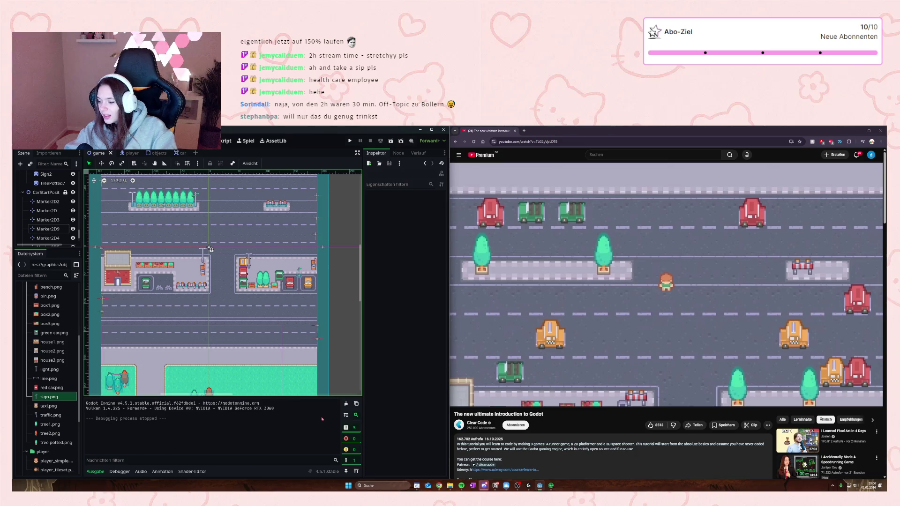
drag(157, 322, 181, 310)
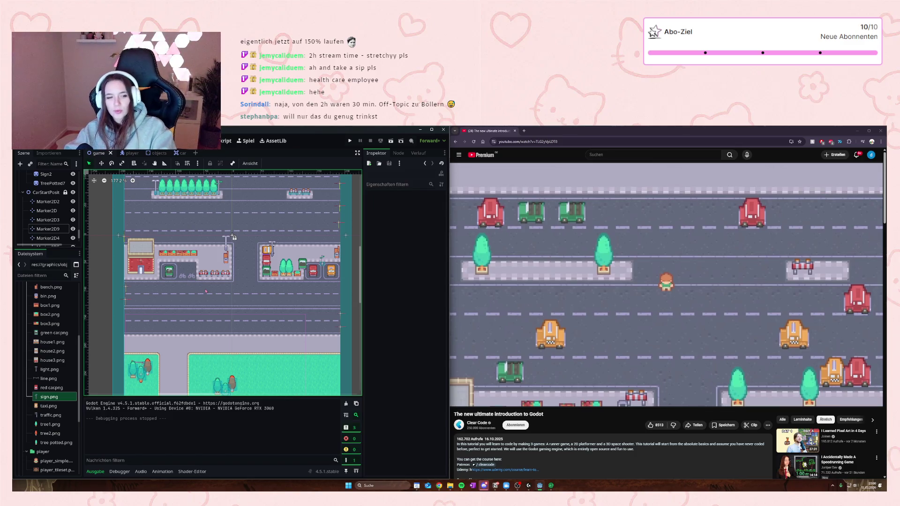
mouse_move(232, 303)
mouse_down()
mouse_move(225, 347)
mouse_move(227, 329)
mouse_up()
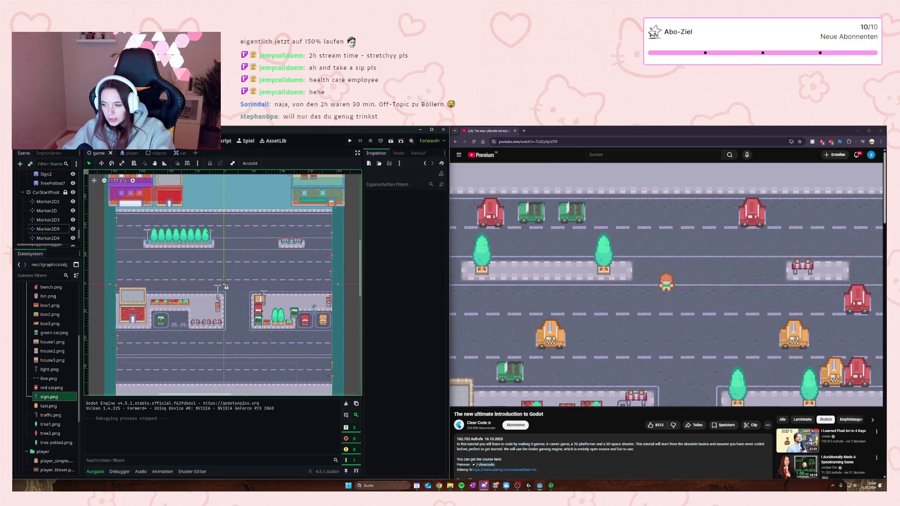
drag(244, 225, 257, 276)
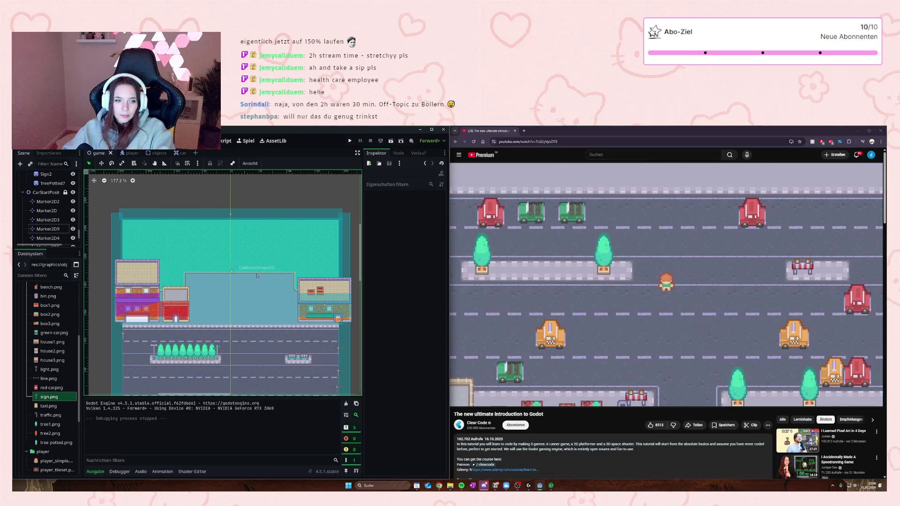
scroll(257, 276, down, 10)
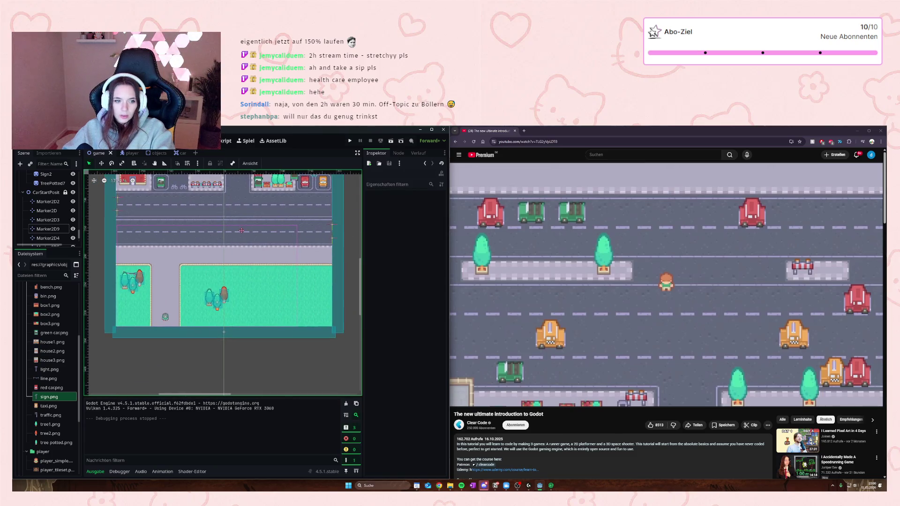
drag(248, 206, 256, 277)
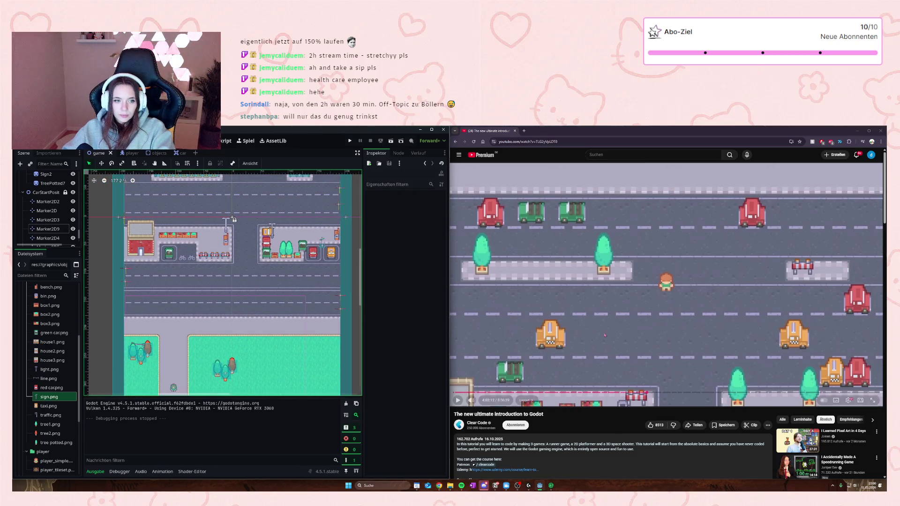
Step: Play the Godot tutorial and pause it near 4:02:29 on the Car Game screen showing 'High score: 6'
click(673, 345)
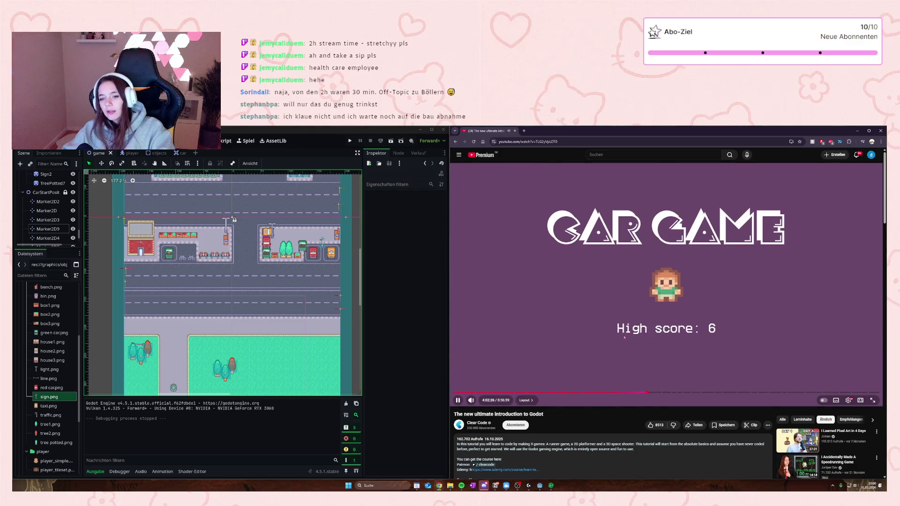
click(671, 323)
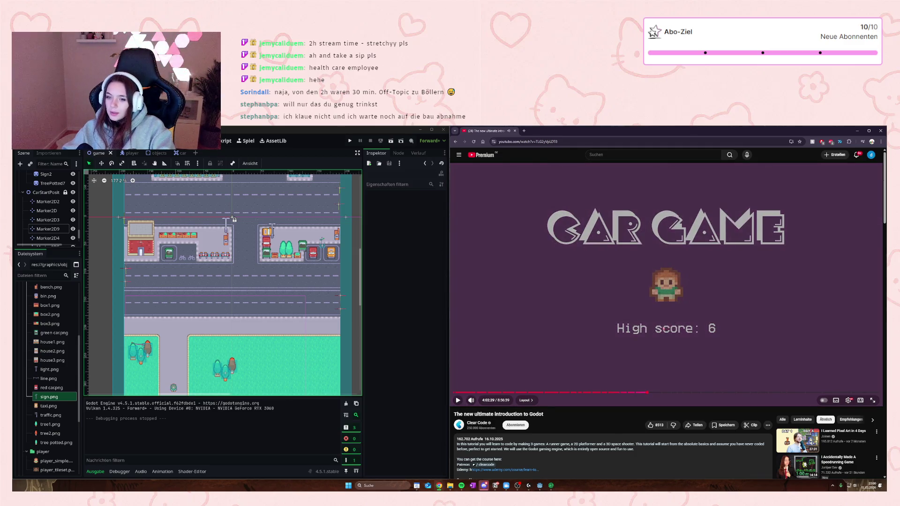